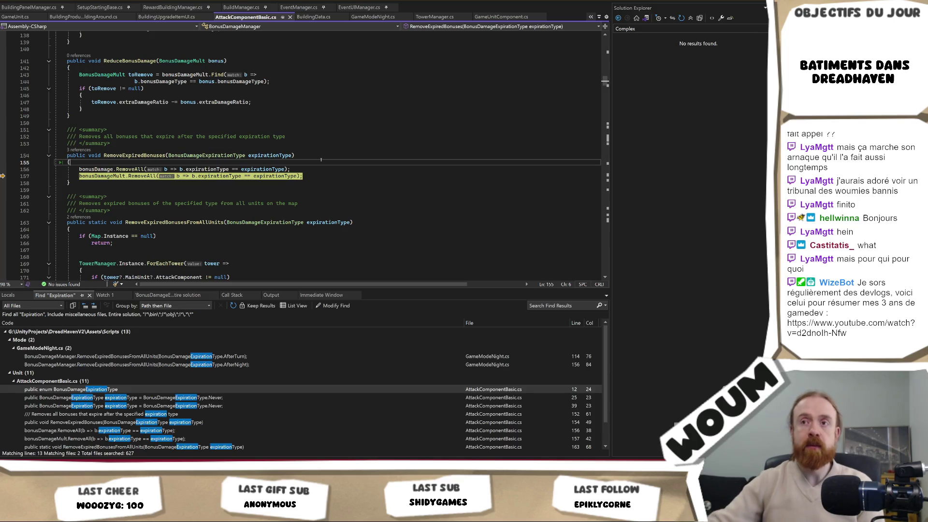
# Run Find All References on BonusDamageExpirationType in Visual Studio, then return to the running Unity game
pyautogui.press('Escape')
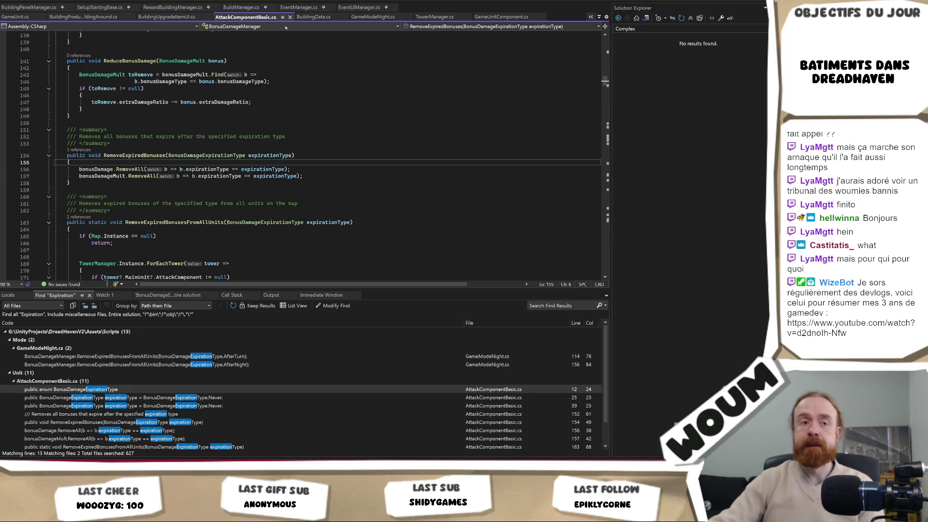
pyautogui.hotkey('alt', 'Tab')
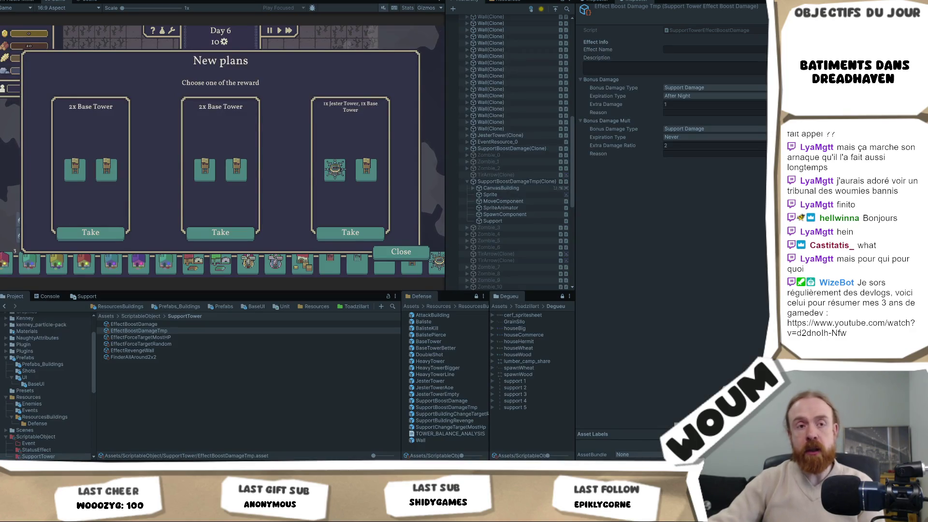
pyautogui.hotkey('alt', 'Tab')
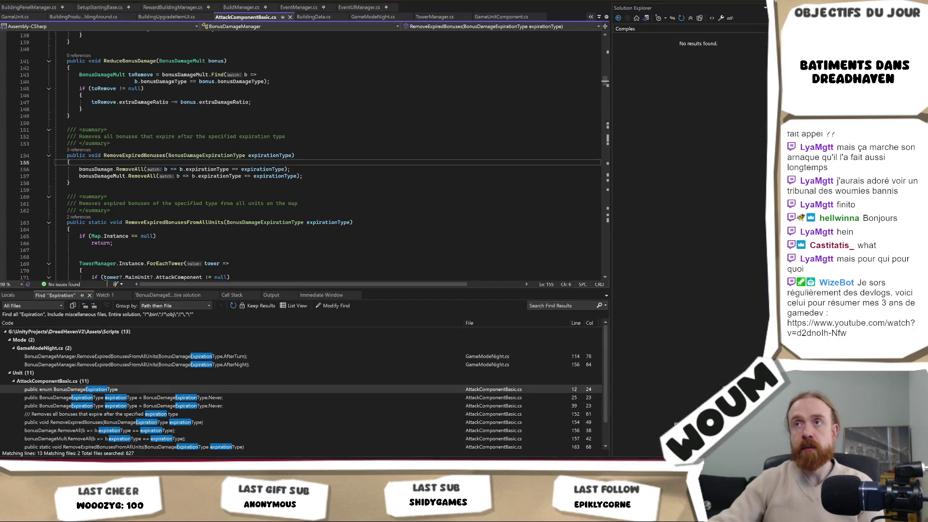
pyautogui.hotkey('shift', 'F12')
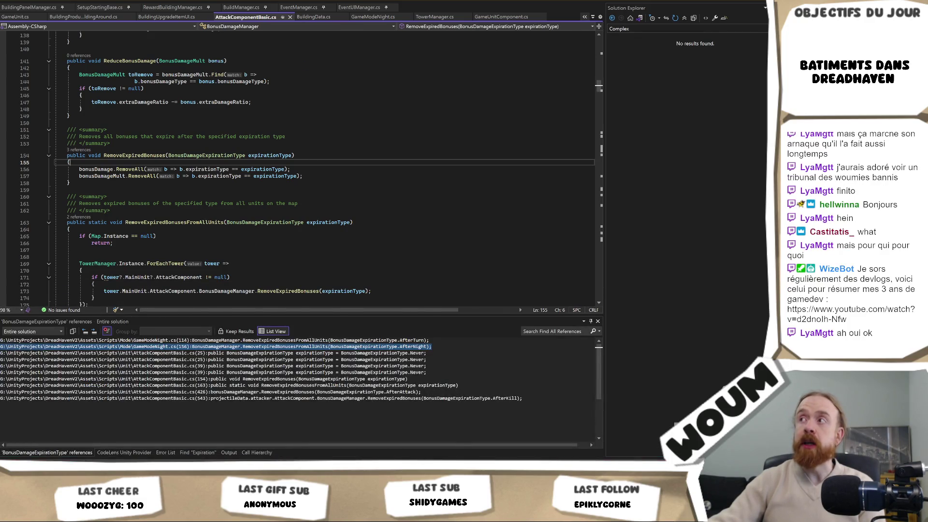
pyautogui.hotkey('alt', 'Tab')
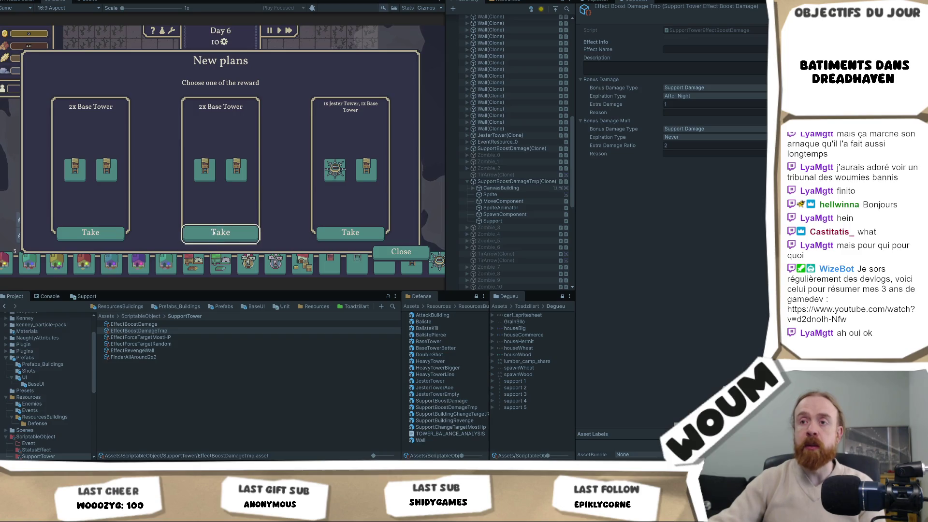
# Take the second 2x Base Tower reward, place the damage booster on the grid, and exit Play mode
pyautogui.click(213, 232)
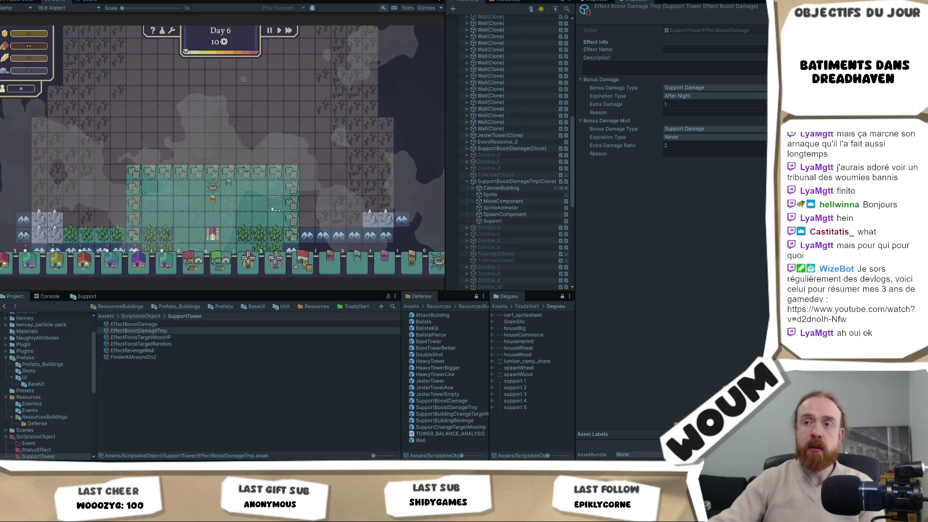
pyautogui.press('s')
pyautogui.click(223, 112)
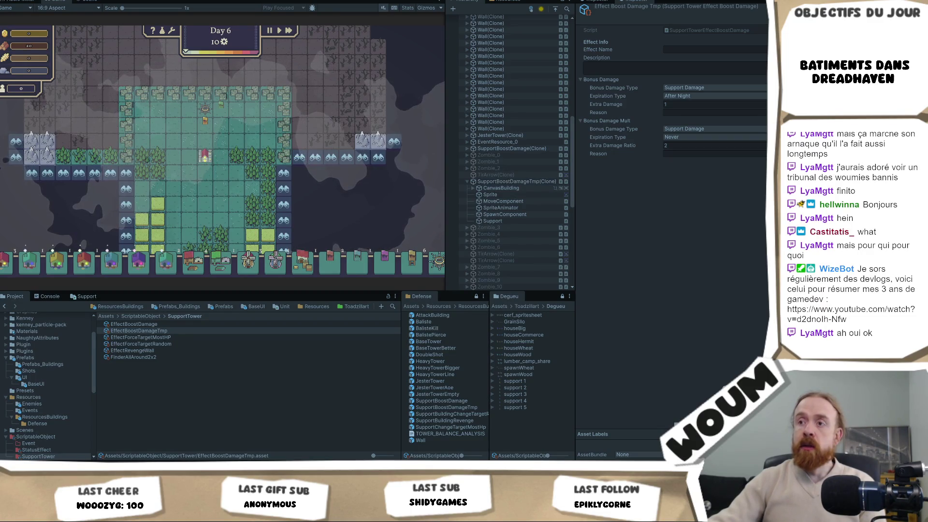
pyautogui.hotkey('ctrl', 'p')
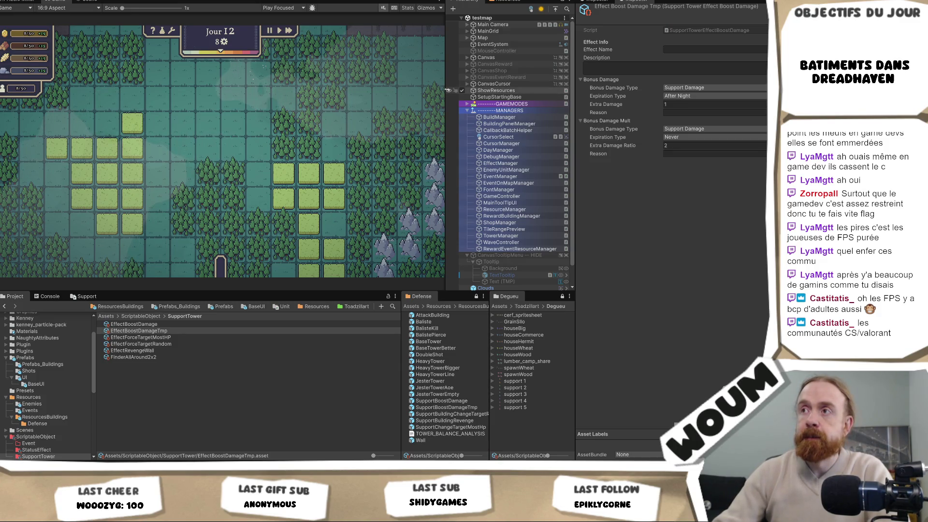
pyautogui.moveTo(446, 85); pyautogui.dragTo(410, 88)
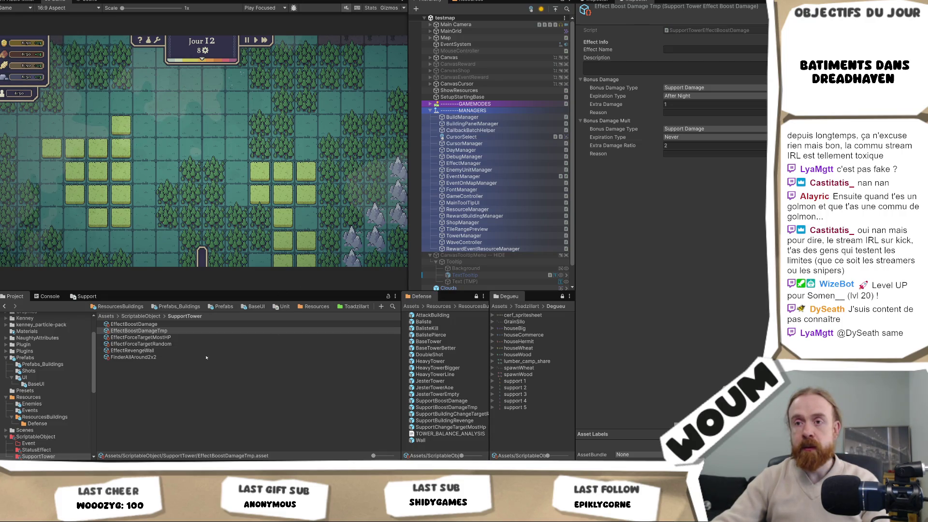
# Check EffectBoostDamageTmp's multiplier: expiration stays Never, Extra Damage Ratio 2; then bring up the Codecks board
pyautogui.click(223, 334)
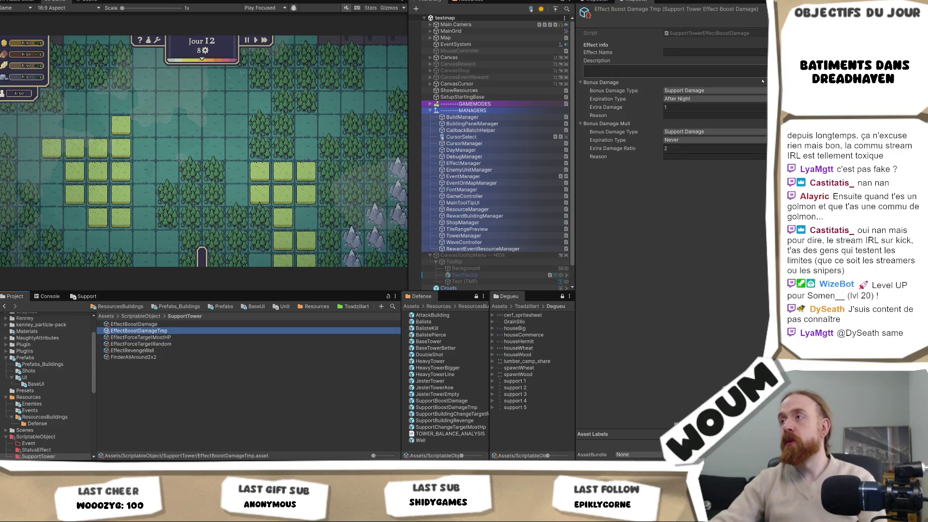
pyautogui.click(684, 140)
pyautogui.click(594, 240)
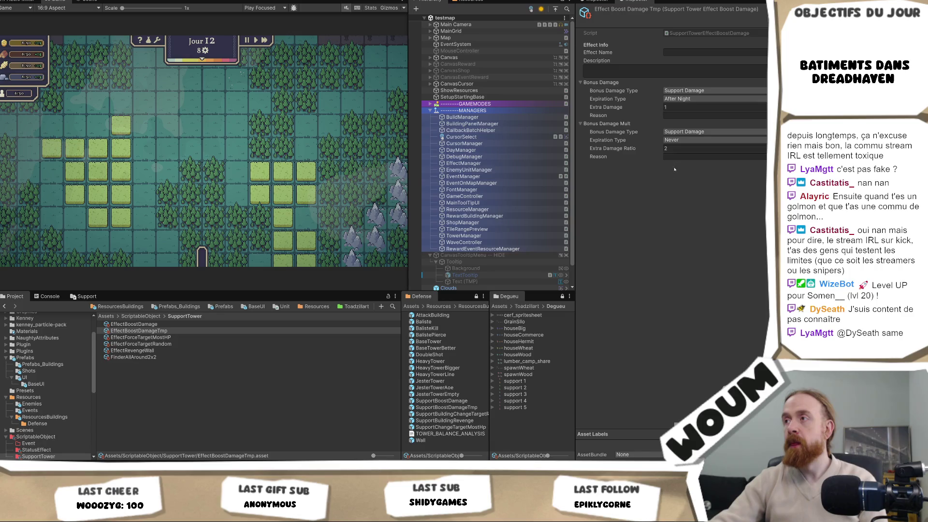
pyautogui.click(705, 149)
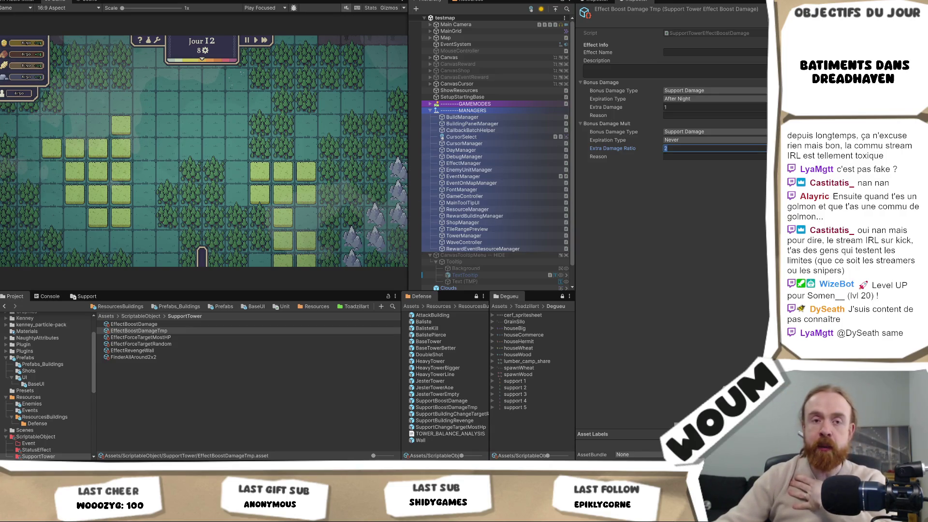
pyautogui.moveTo(65, 466)
pyautogui.click(65, 428)
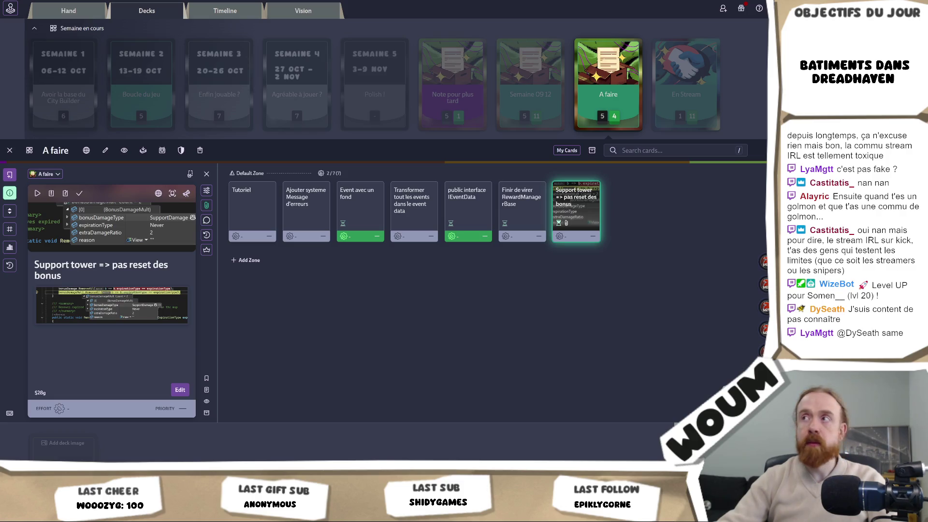
# Switch from Codecks to the 'Feuille de calcul sans titre' tower-design spreadsheet
pyautogui.hotkey('alt', 'Tab')
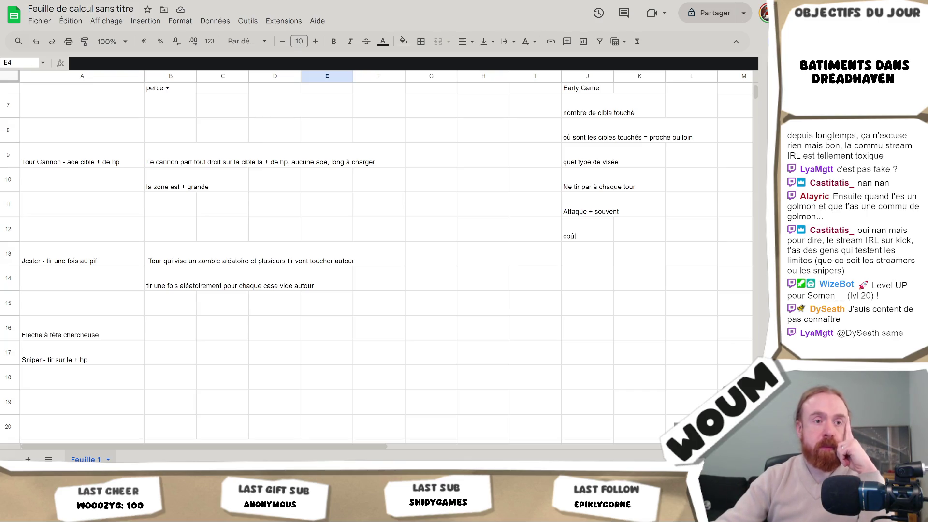
pyautogui.click(194, 332)
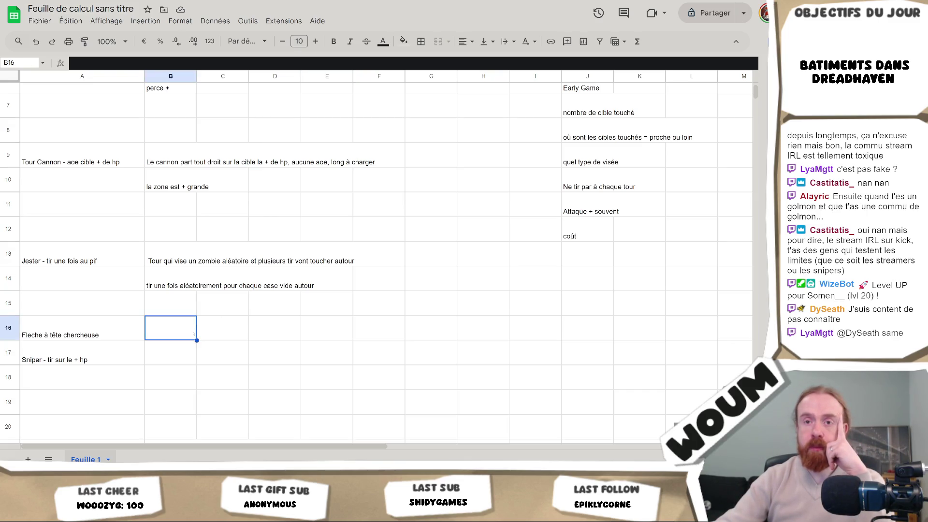
pyautogui.click(85, 335)
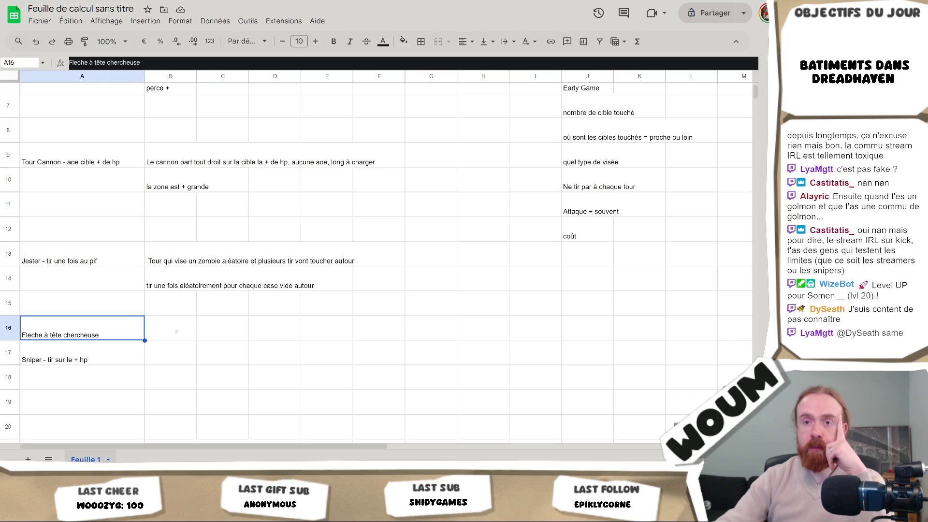
pyautogui.scroll(-4, 176, 331)
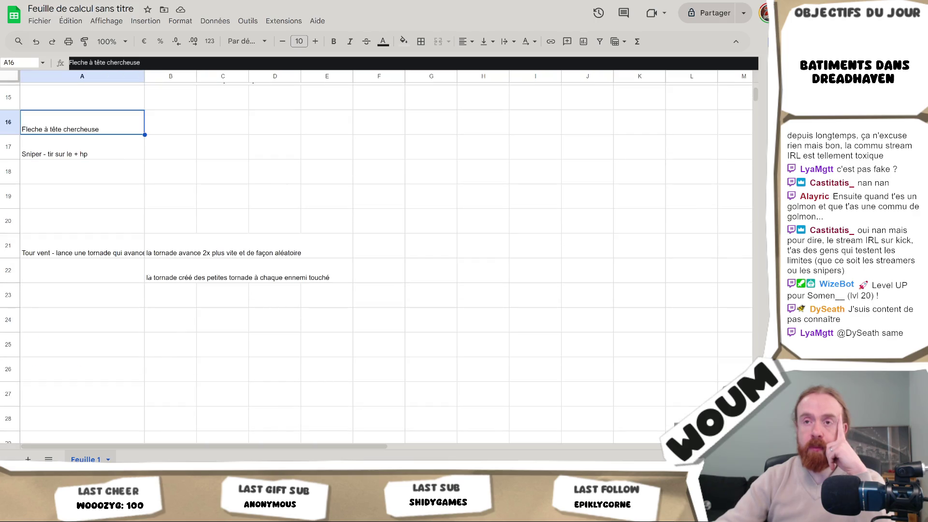
pyautogui.click(104, 252)
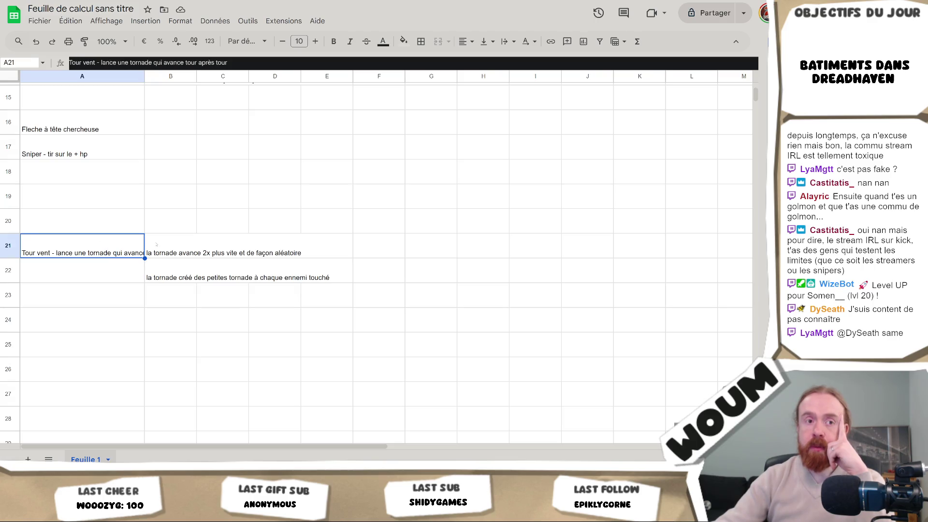
pyautogui.scroll(7, 173, 301)
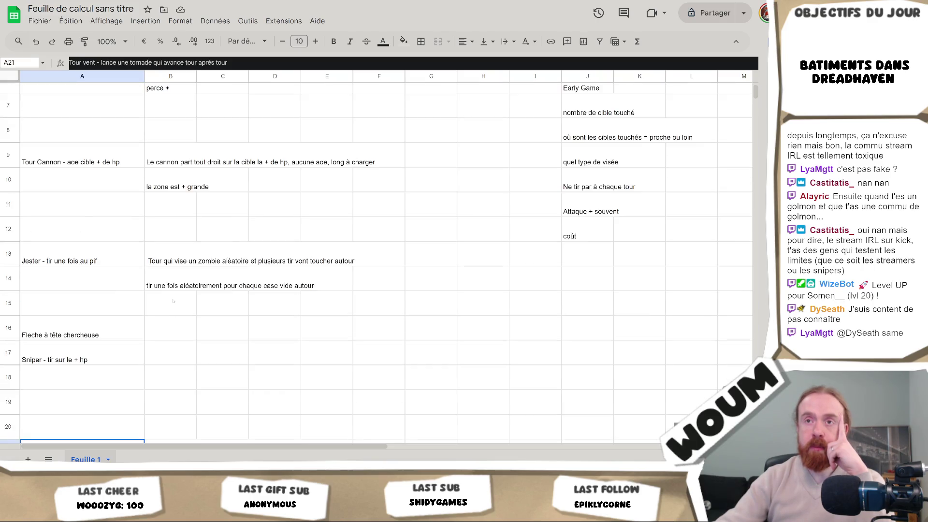
pyautogui.scroll(-8, 173, 299)
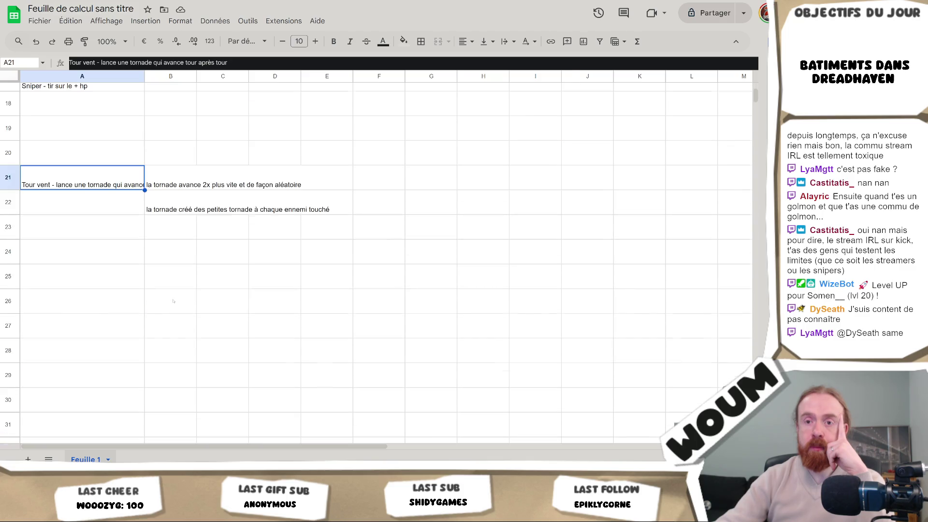
pyautogui.scroll(4, 173, 300)
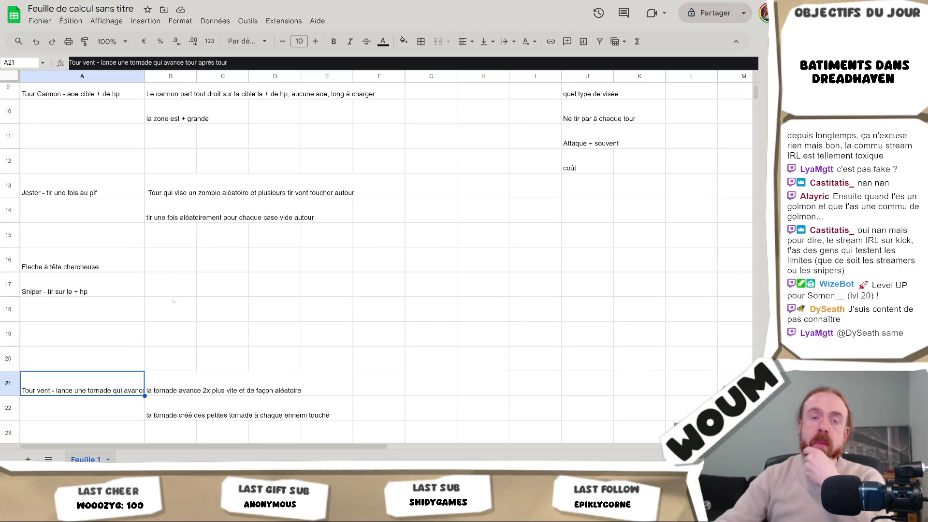
pyautogui.scroll(4, 179, 234)
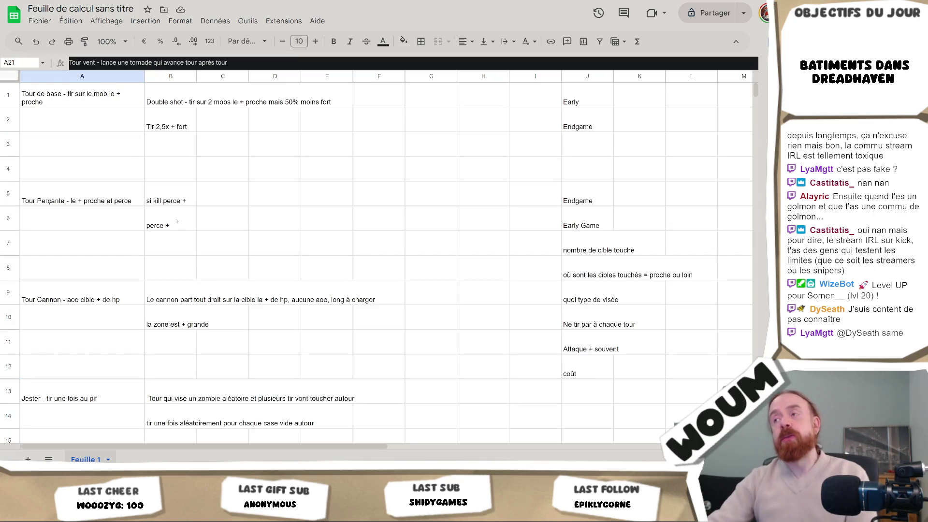
pyautogui.scroll(-4, 178, 234)
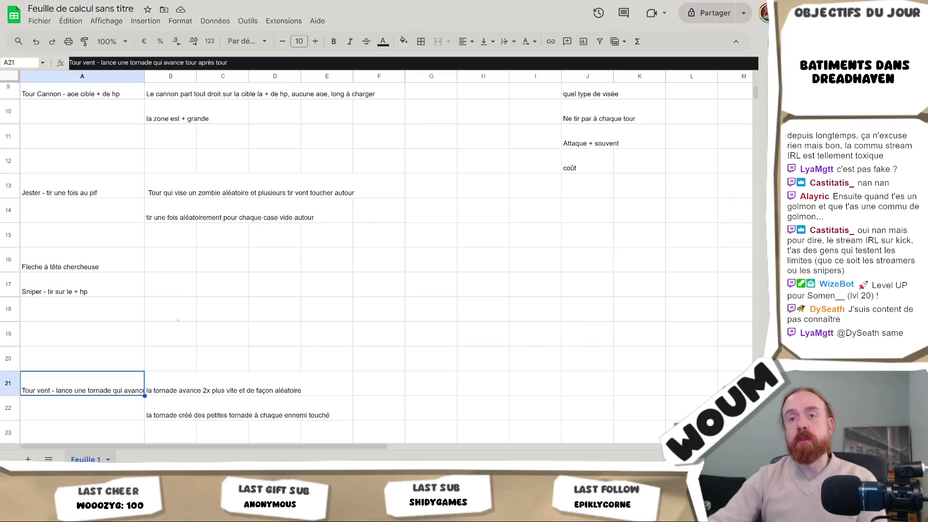
pyautogui.scroll(-4, 177, 319)
pyautogui.click(181, 382)
pyautogui.scroll(6, 186, 340)
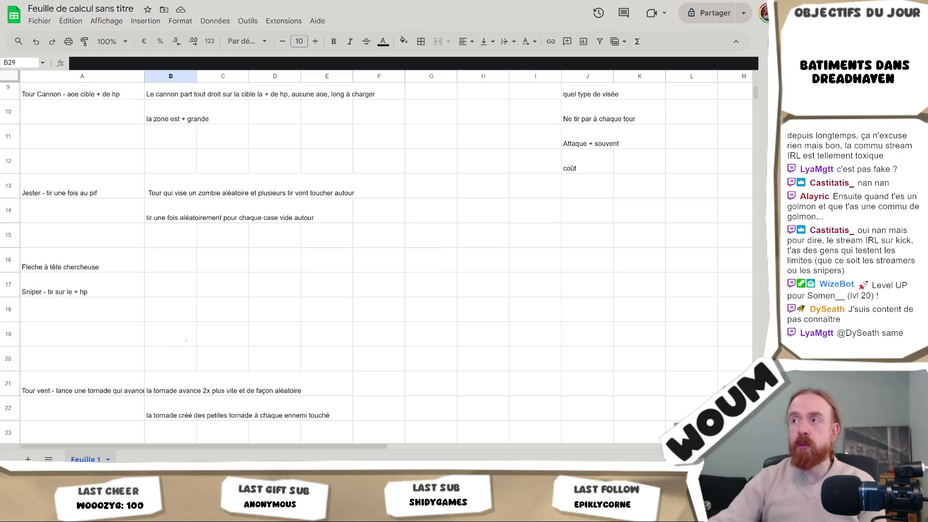
pyautogui.scroll(2, 186, 340)
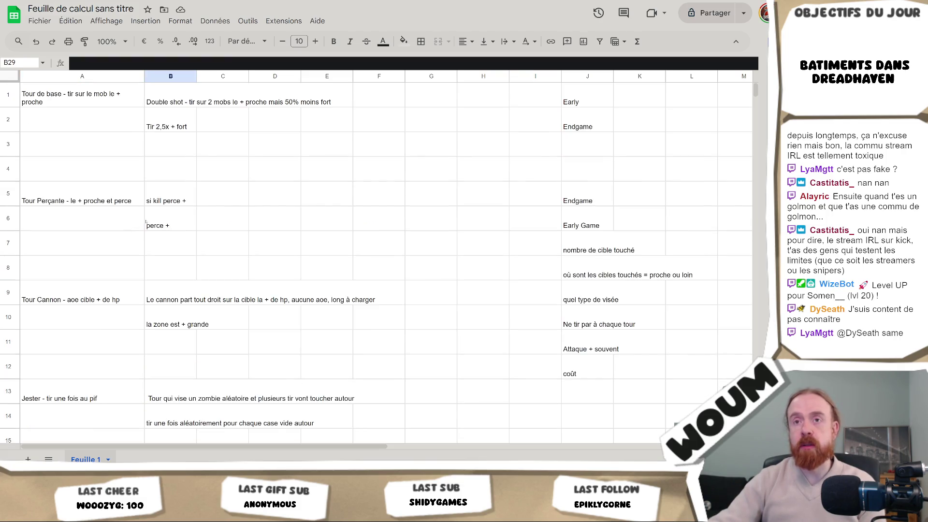
pyautogui.click(98, 287)
pyautogui.scroll(-2, 99, 309)
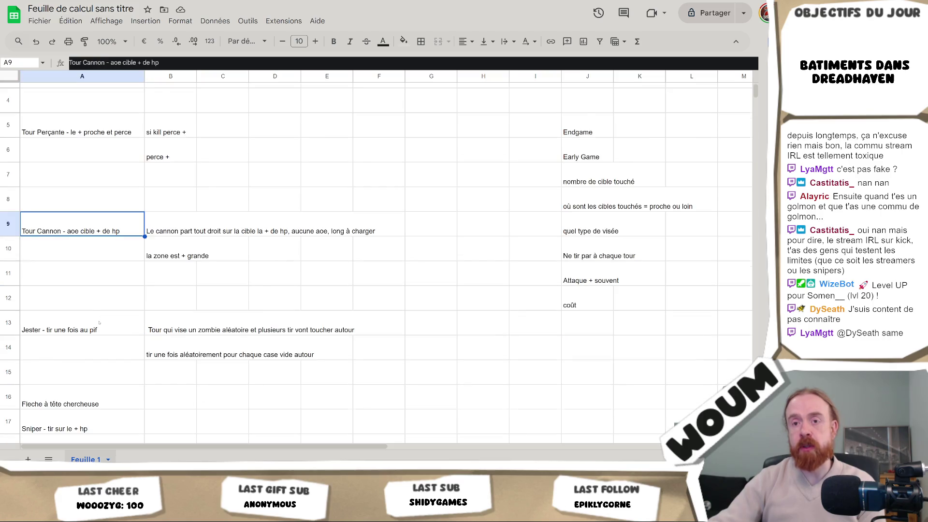
pyautogui.scroll(-2, 99, 322)
pyautogui.scroll(4, 99, 322)
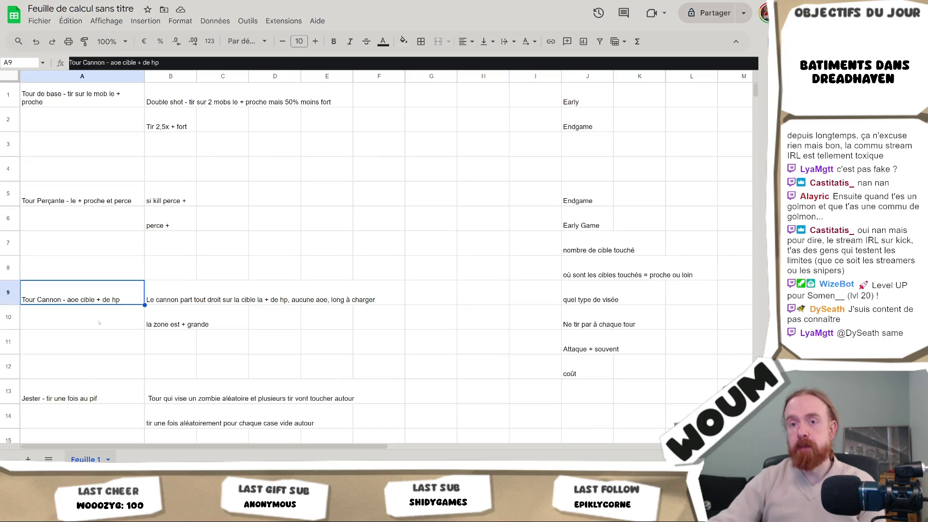
pyautogui.scroll(-8, 99, 323)
pyautogui.click(89, 196)
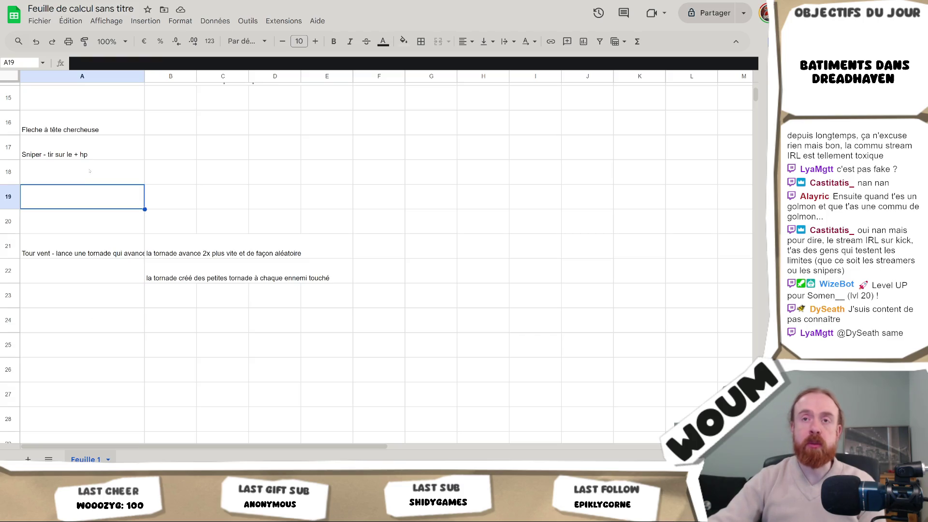
# Enter 'Tour champignon qui fais spawn d'autres champignons' in A18, then switch back to Unity
pyautogui.click(89, 170)
pyautogui.write('Tou')
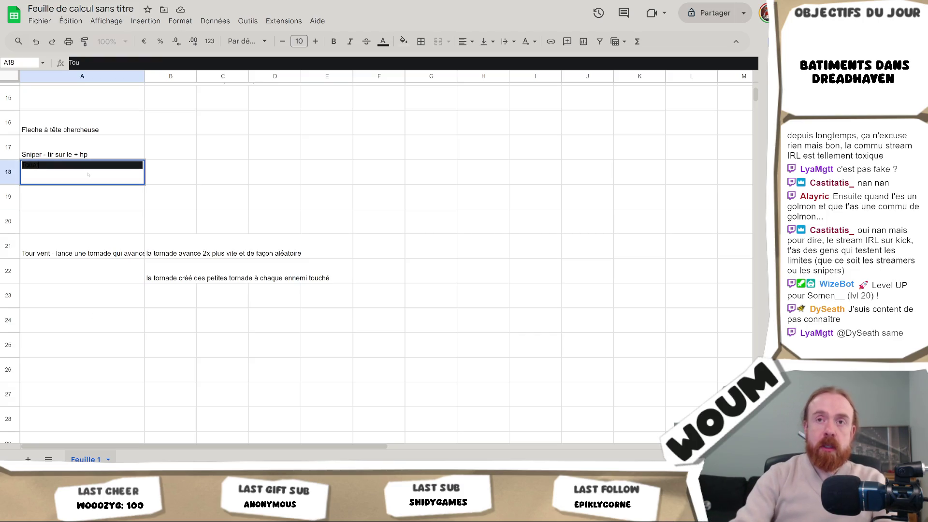
pyautogui.write('er')
pyautogui.write('r cham')
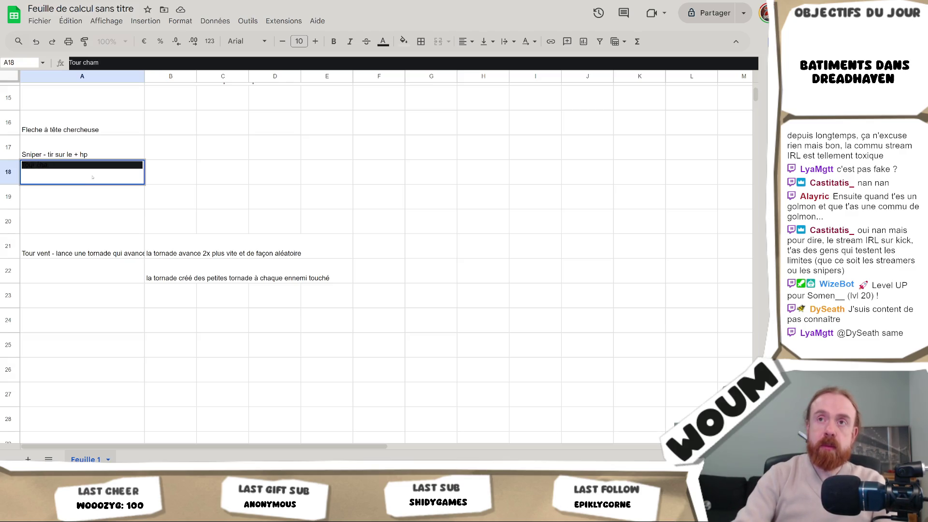
pyautogui.write('iignon qui s')
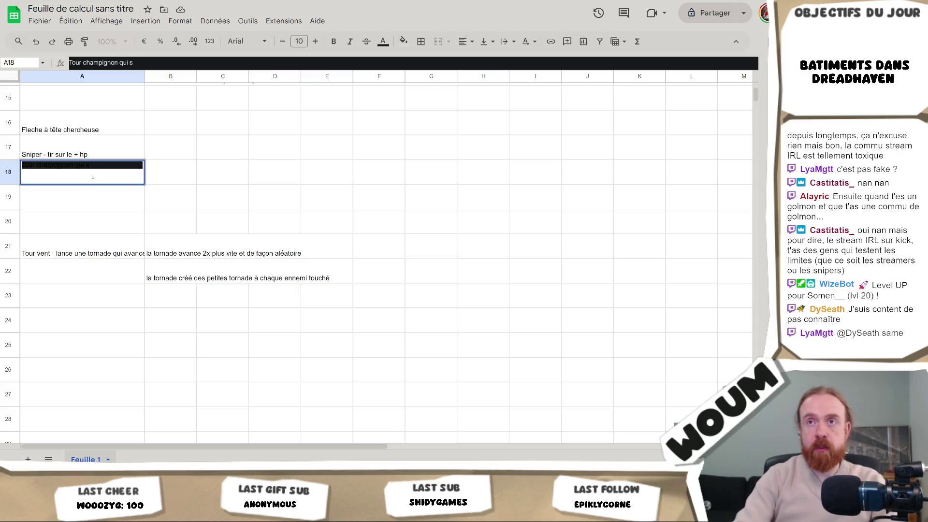
pyautogui.write('ais sp')
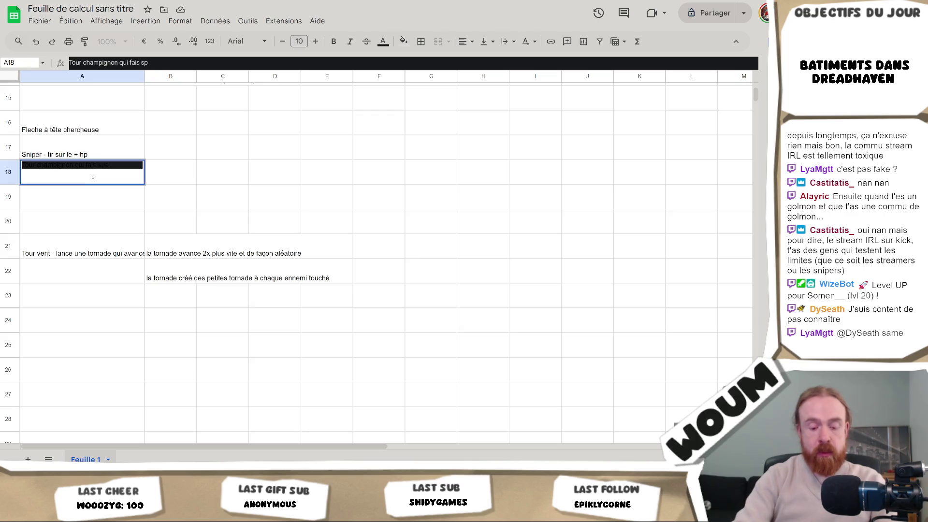
pyautogui.write("awn d'aus ch")
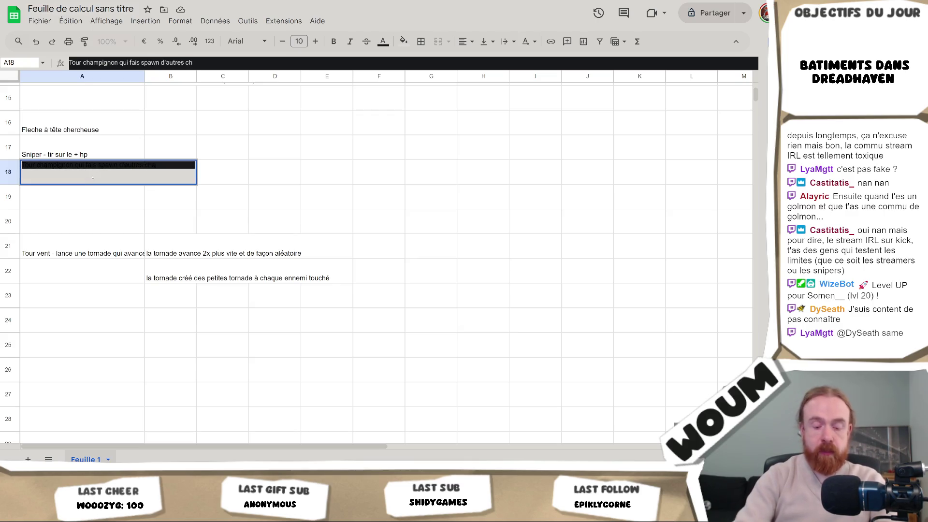
pyautogui.write('ampgnons')
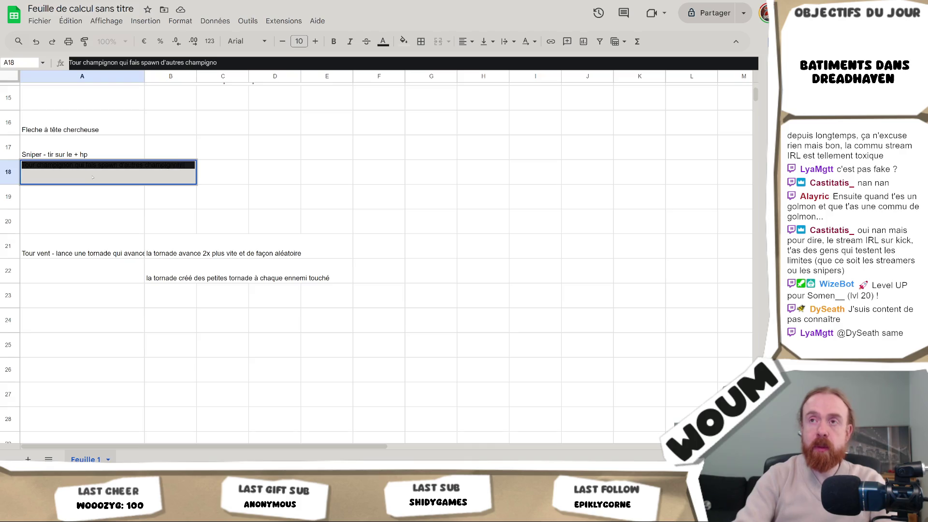
pyautogui.press('Return')
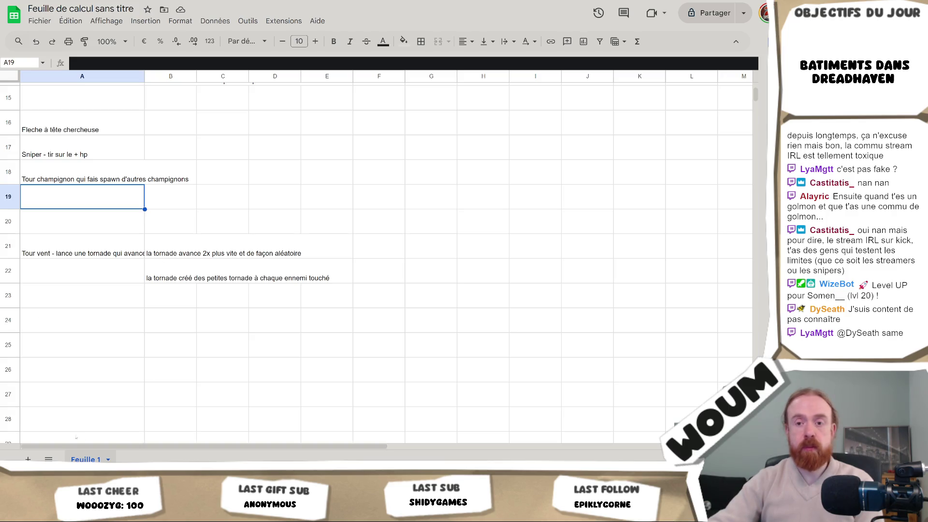
pyautogui.hotkey('alt', 'Tab')
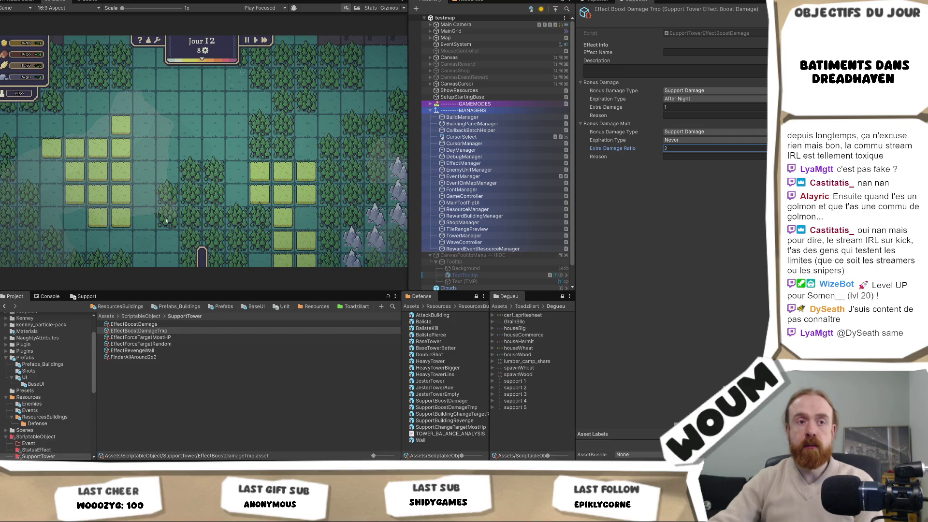
# Deselect the Extra Damage Ratio field in the Inspector, then switch to the tower ideas spreadsheet
pyautogui.click(178, 197)
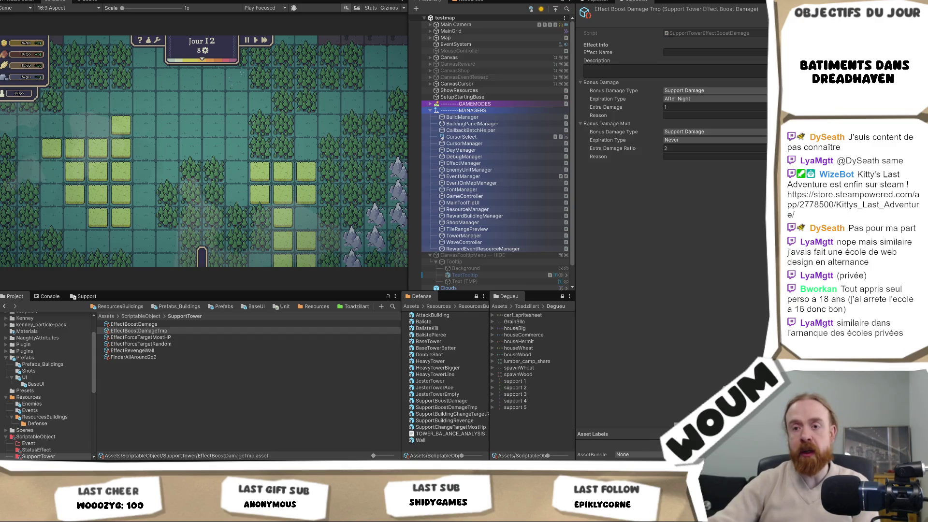
pyautogui.moveTo(119, 466)
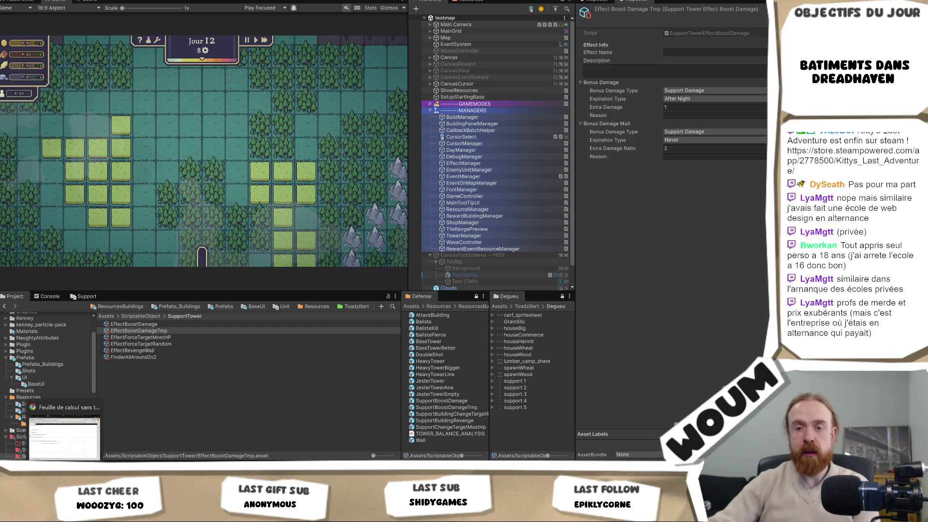
pyautogui.click(65, 467)
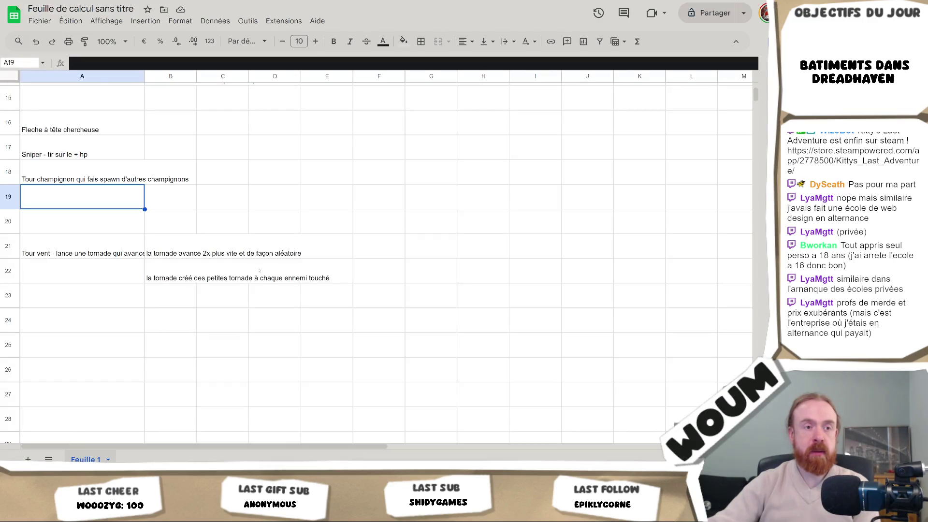
# Select the Tour vent entry's cells B21 and A21 and scroll through the tower ideas
pyautogui.click(184, 291)
pyautogui.click(180, 252)
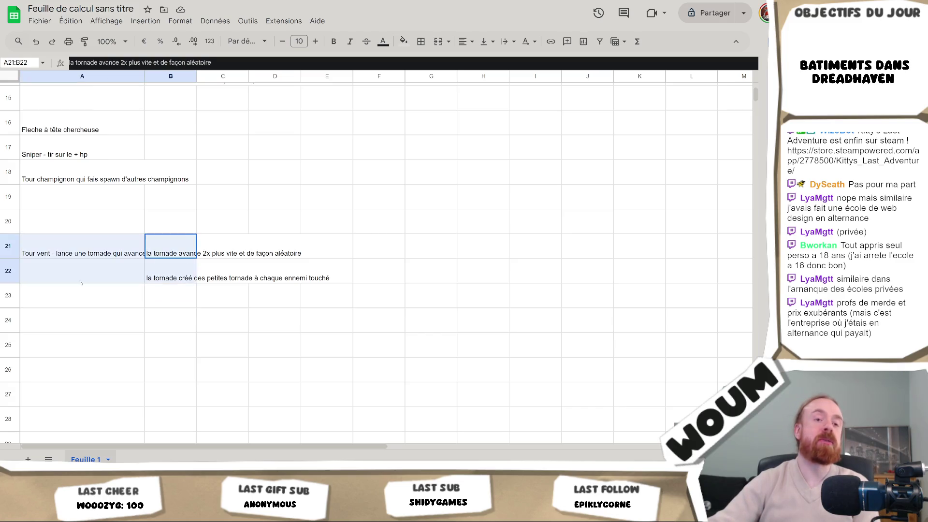
pyautogui.press('Left')
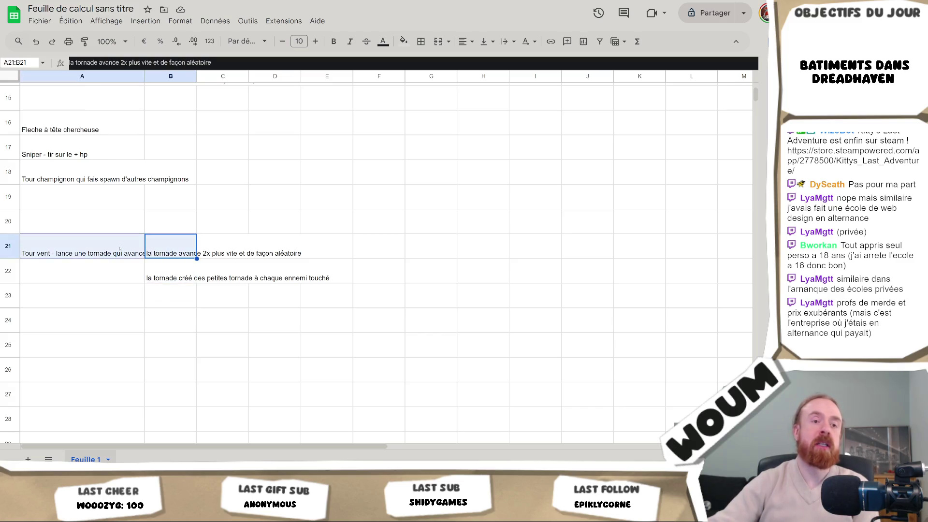
pyautogui.scroll(4, 167, 256)
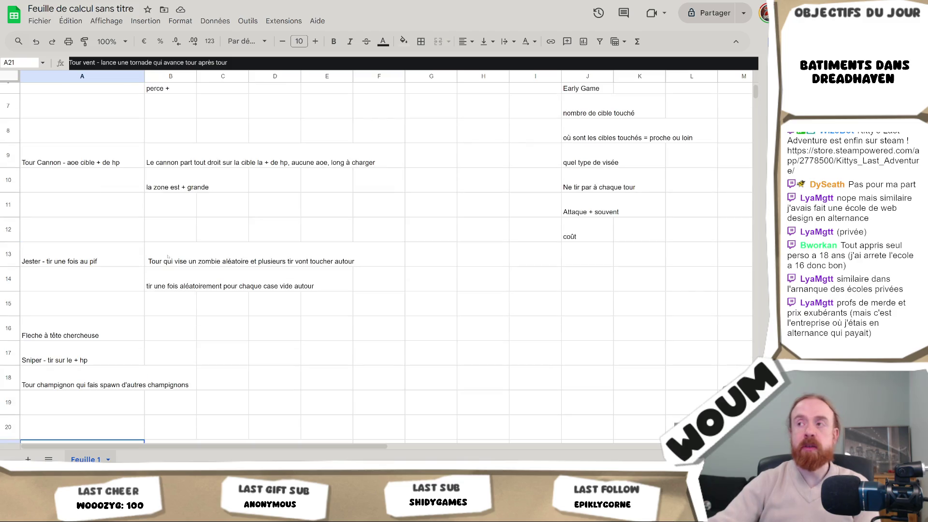
pyautogui.scroll(-3, 259, 256)
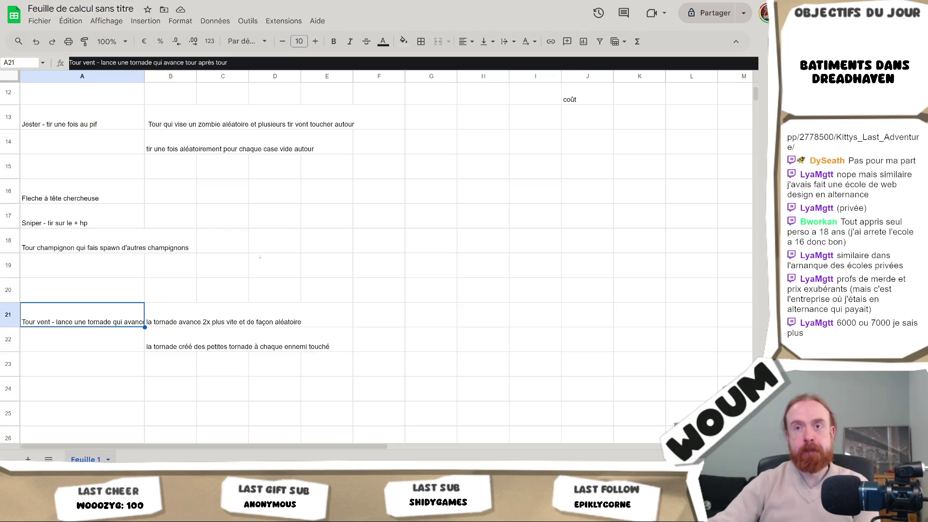
pyautogui.scroll(5, 260, 257)
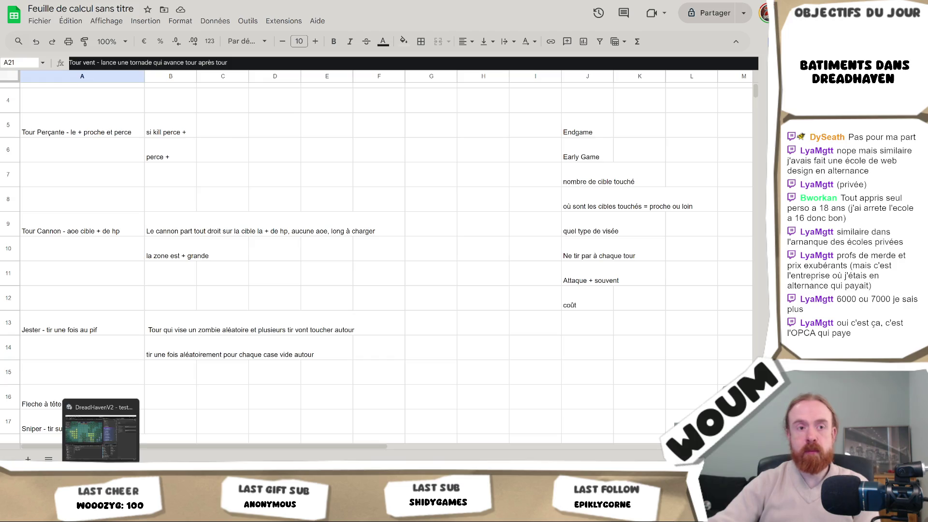
# Go up to Unity's ScriptableObject folder, glance at AttackComponentBasic.cs, then return to the spreadsheet
pyautogui.click(100, 430)
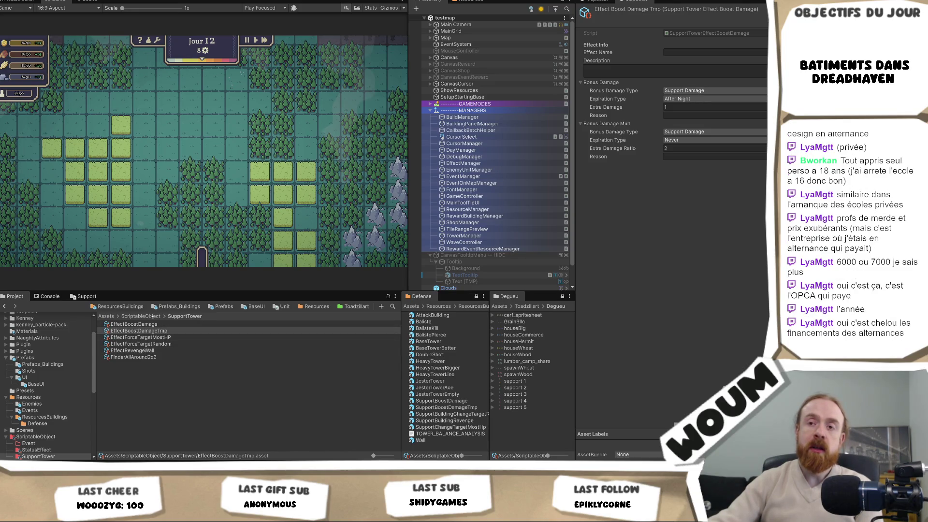
pyautogui.click(152, 315)
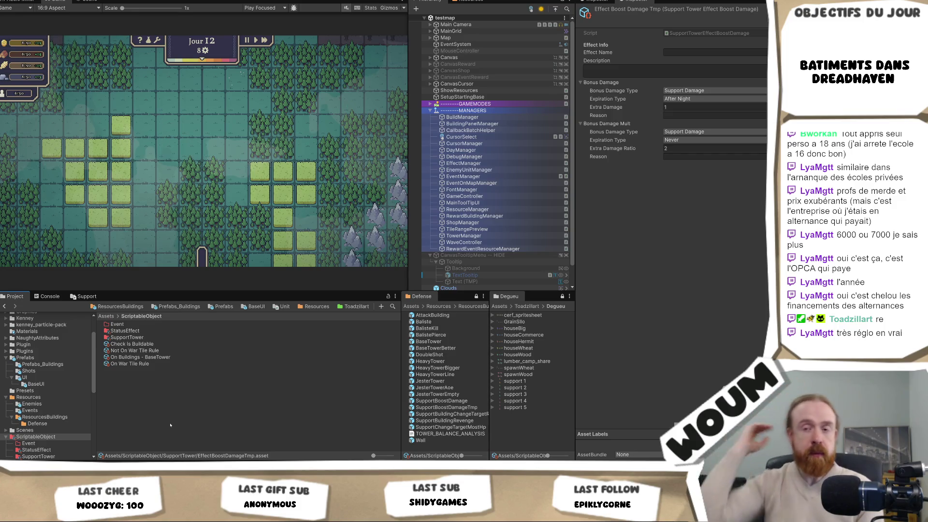
pyautogui.hotkey('alt', 'Tab')
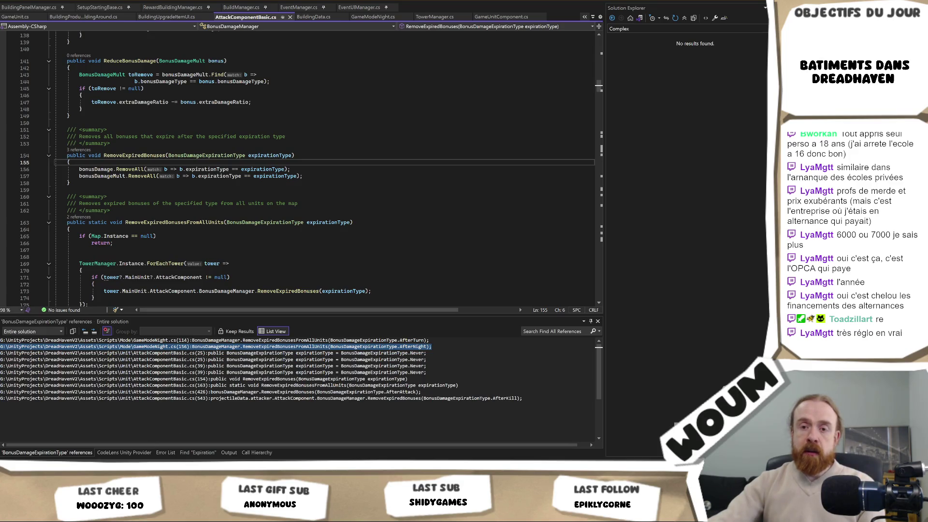
pyautogui.moveTo(65, 466)
pyautogui.click(64, 437)
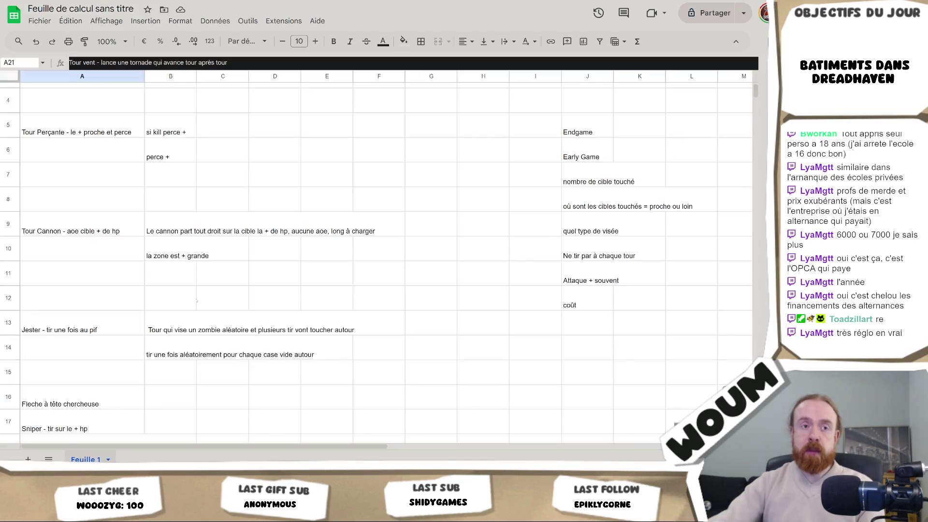
pyautogui.click(332, 332)
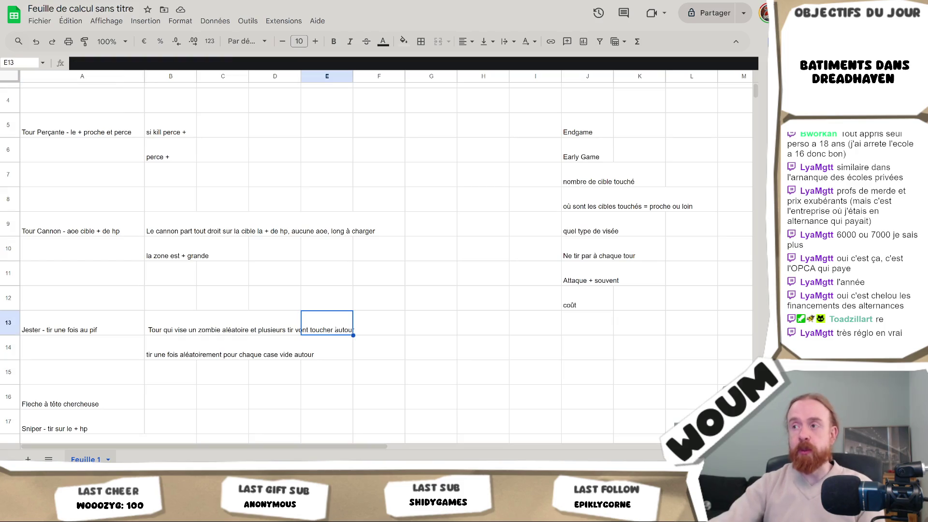
pyautogui.scroll(-3, 334, 331)
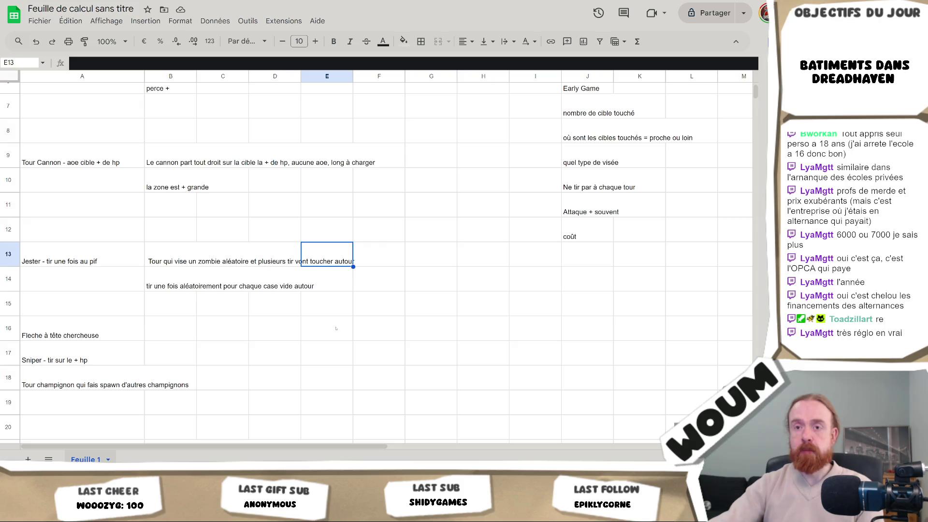
pyautogui.scroll(-3, 336, 328)
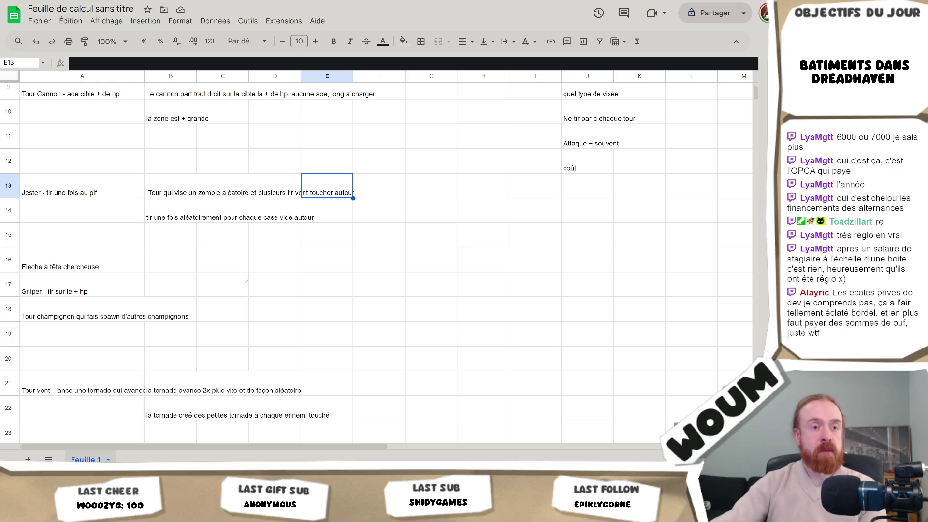
pyautogui.click(210, 306)
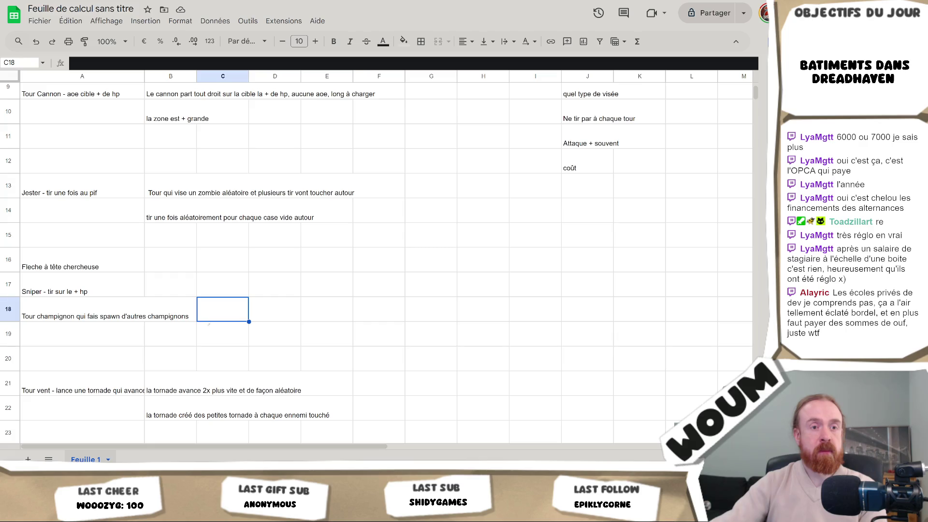
# Select cells B19 and A19 without editing the tower notes, then switch back to Unity
pyautogui.click(164, 334)
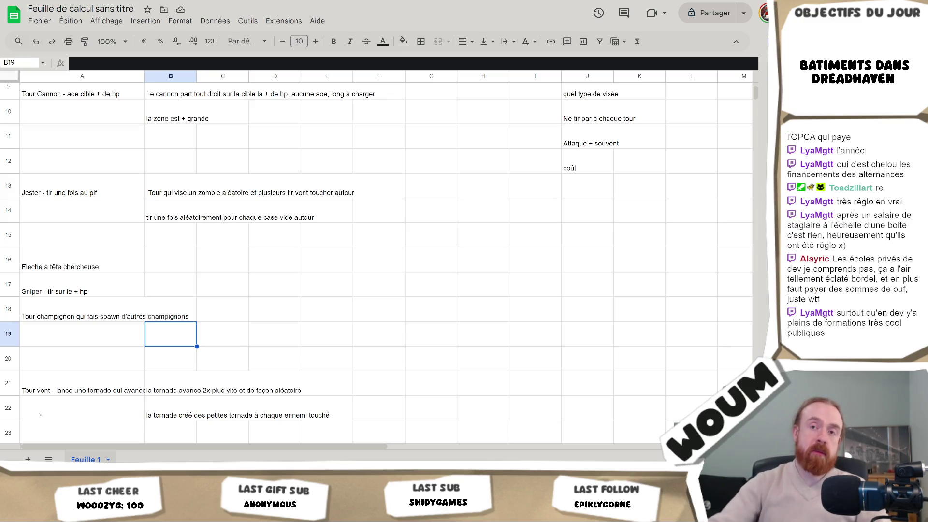
pyautogui.click(83, 336)
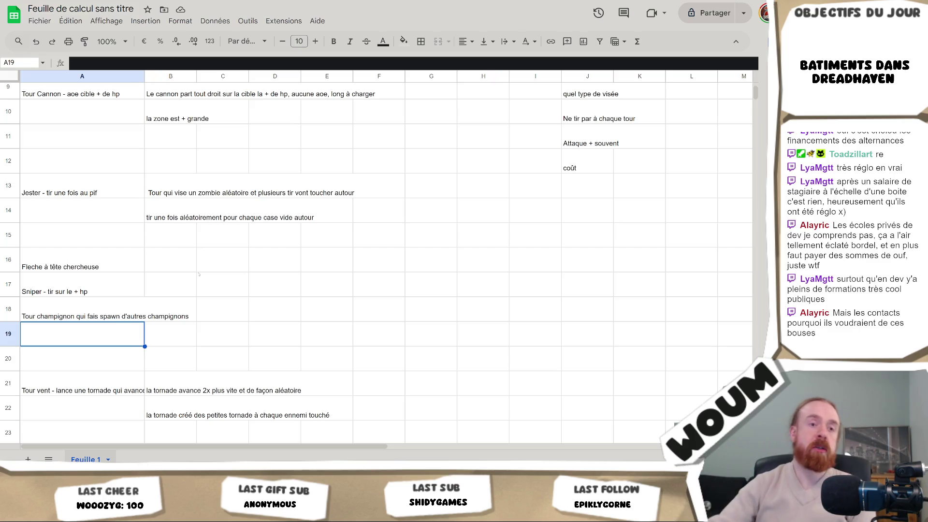
pyautogui.hotkey('alt', 'Tab')
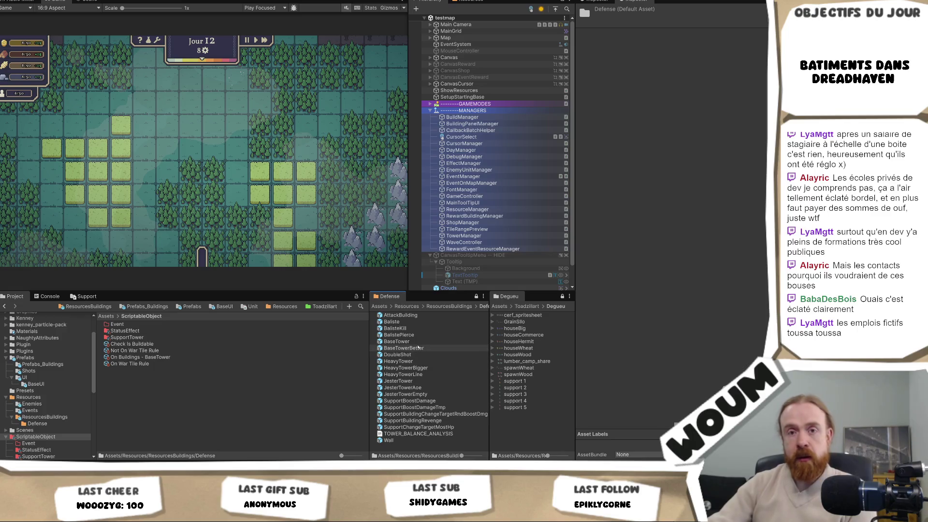
# Go up to the ResourcesBuildings folder, then bring up the spreadsheet and the Steam achievements tab
pyautogui.click(463, 307)
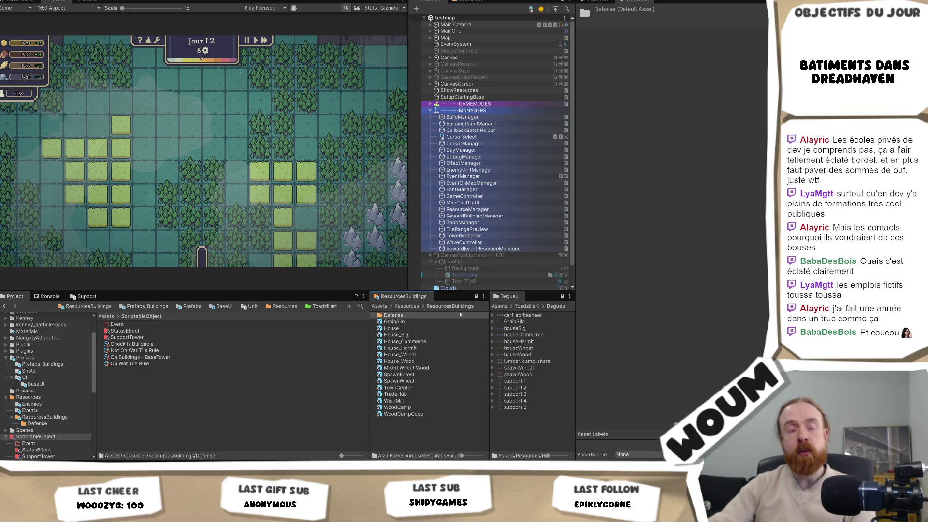
pyautogui.moveTo(65, 471)
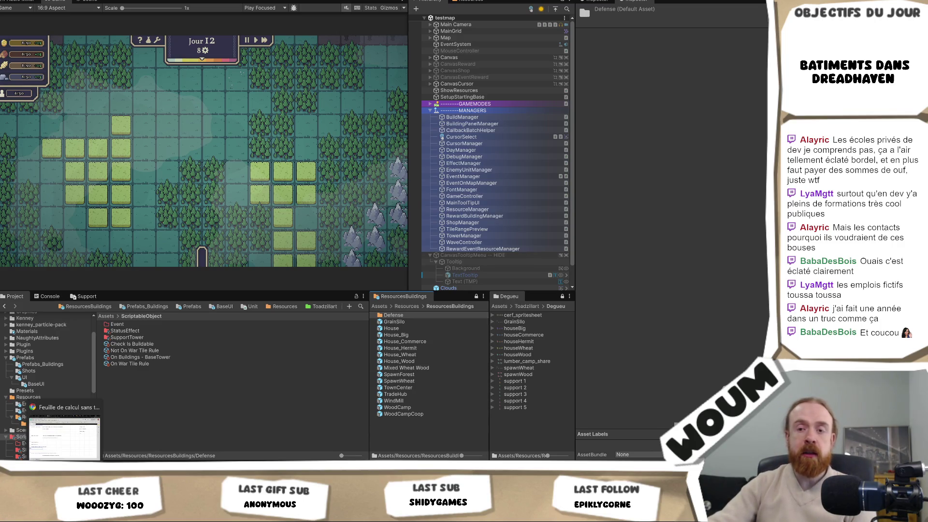
pyautogui.click(64, 435)
pyautogui.hotkey('ctrl', 'Tab')
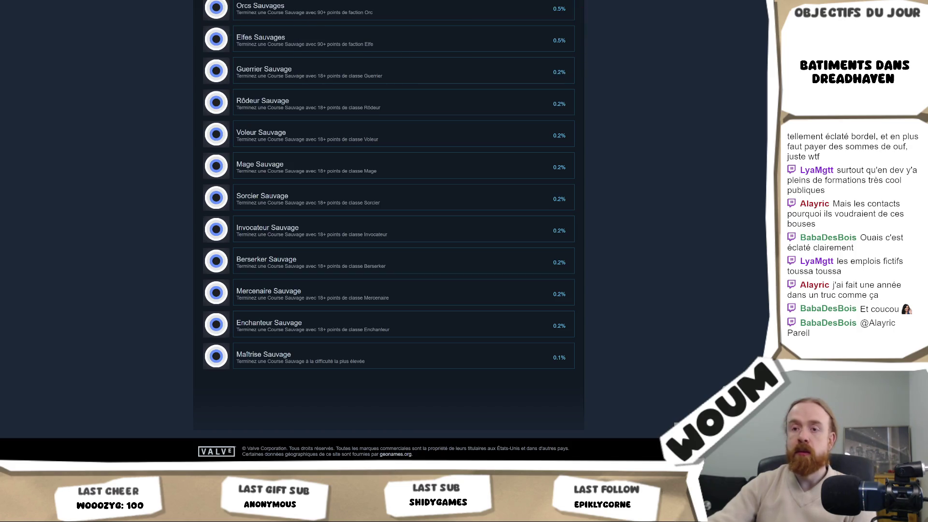
# Search the Steam store for 'turing' and open the Turing Complete store page
pyautogui.hotkey('ctrl', 'Tab')
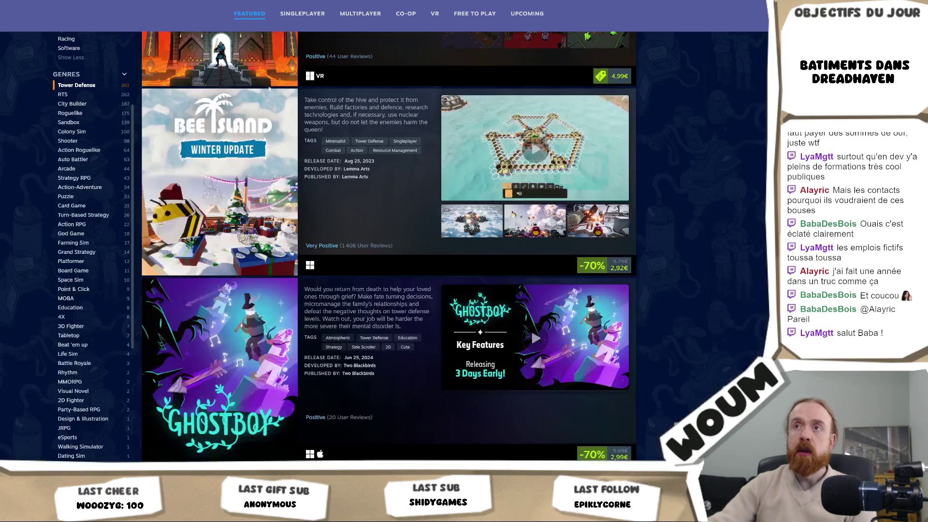
pyautogui.hotkey('ctrl', 'Tab')
pyautogui.scroll(15, 495, 44)
pyautogui.click(495, 44)
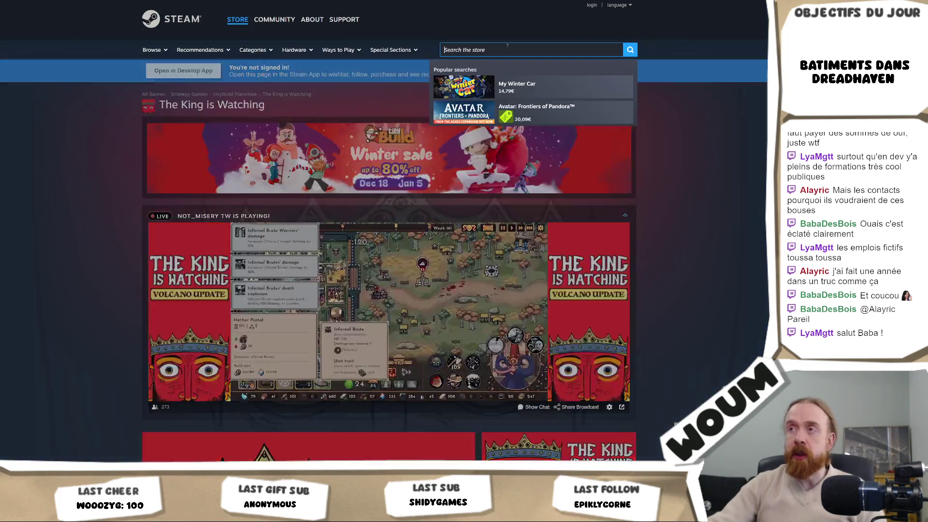
pyautogui.write('turing')
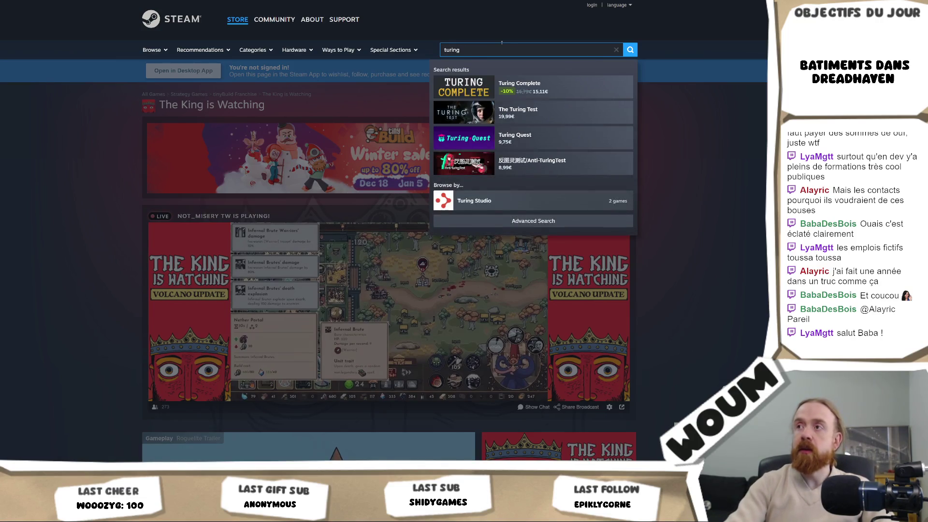
pyautogui.click(571, 91)
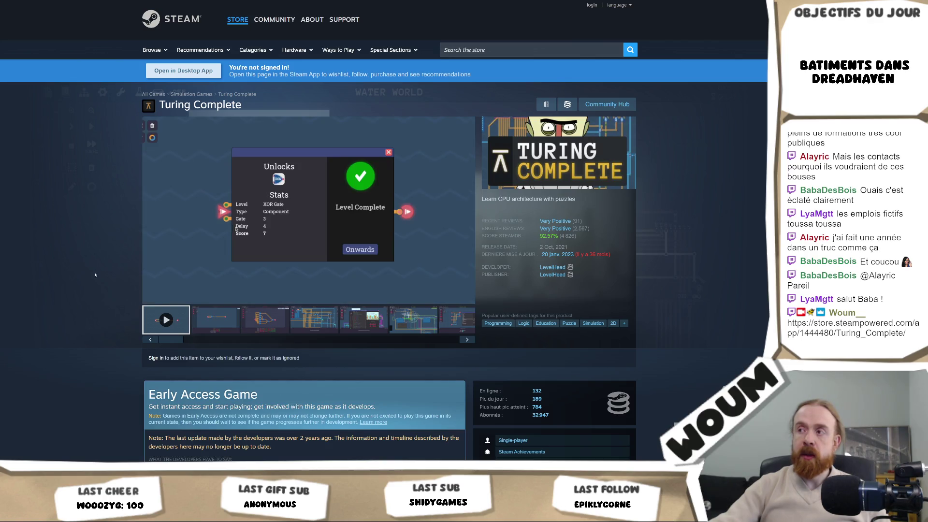
pyautogui.scroll(-3, 95, 274)
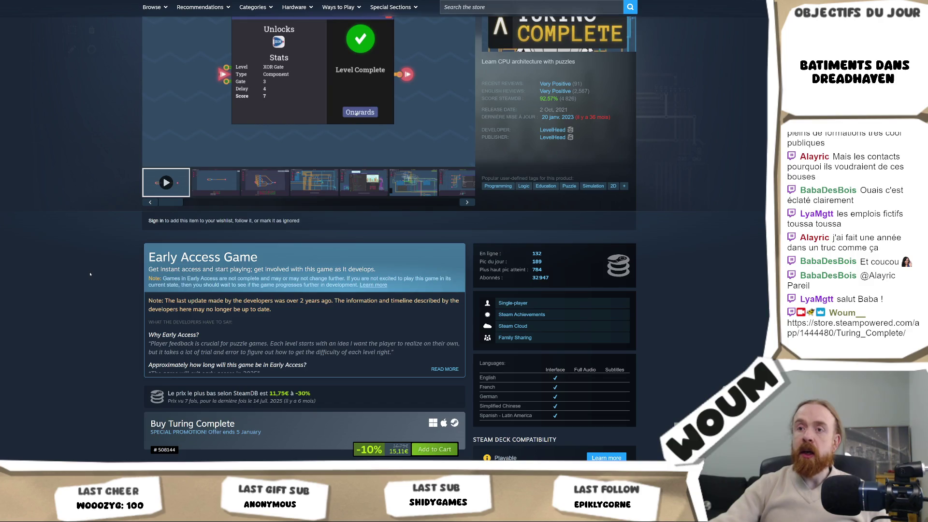
pyautogui.scroll(-3, 90, 274)
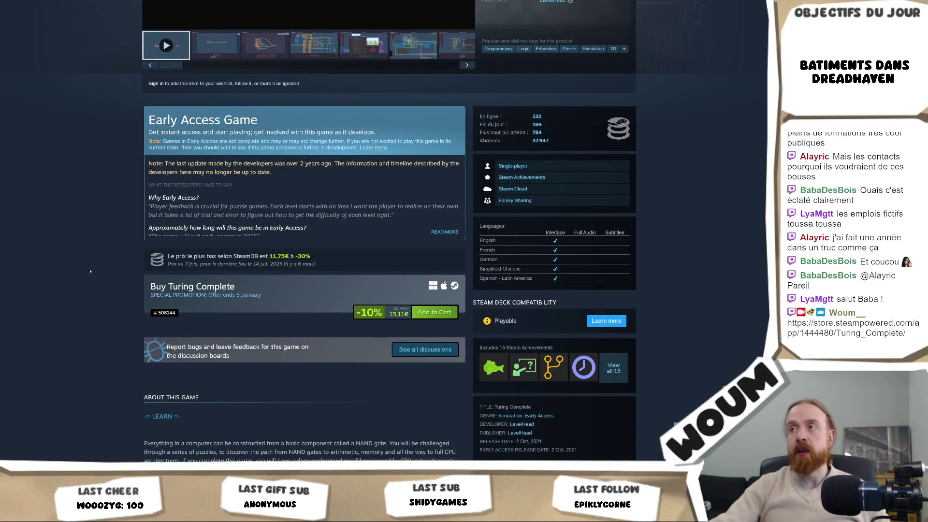
pyautogui.scroll(6, 90, 271)
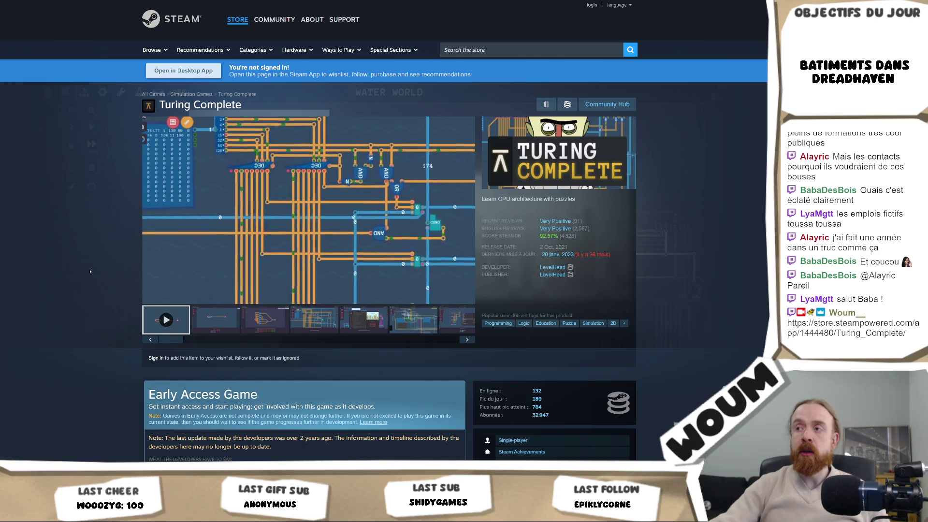
pyautogui.scroll(-4, 90, 271)
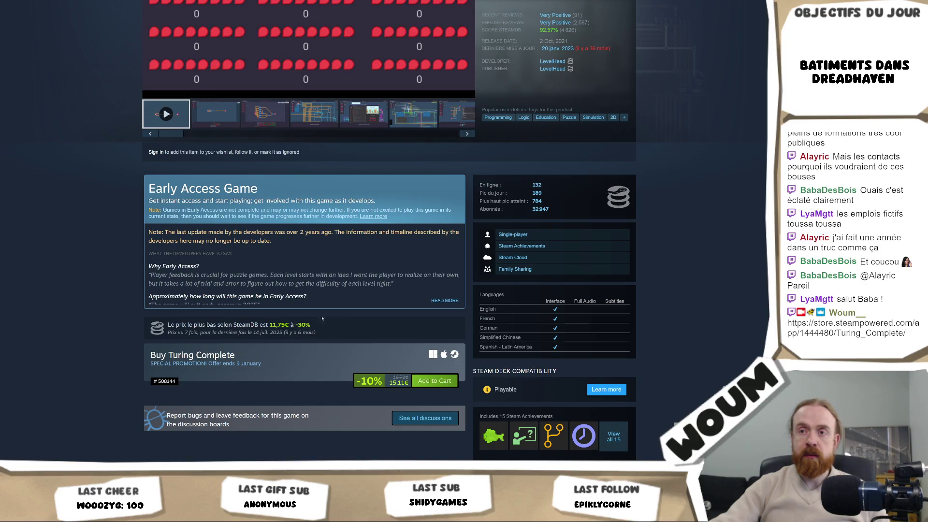
pyautogui.click(437, 300)
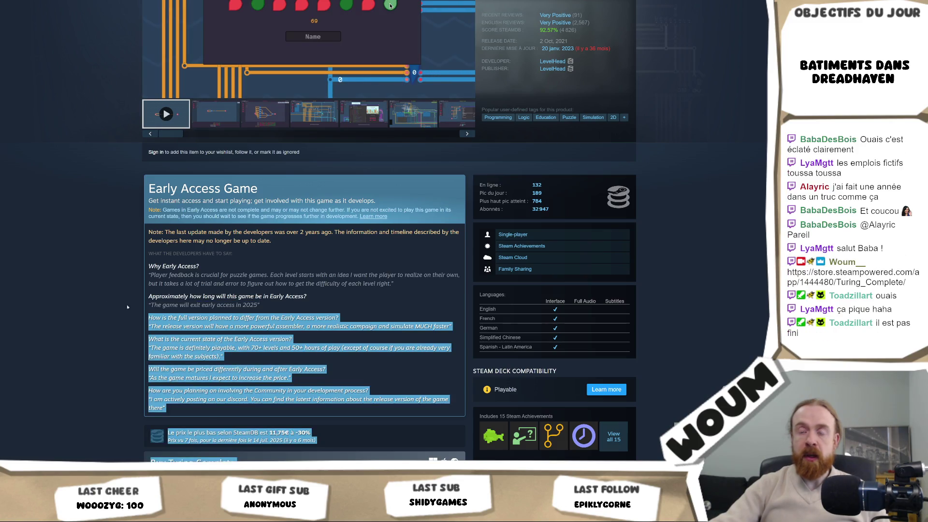
pyautogui.moveTo(153, 305); pyautogui.dragTo(259, 305)
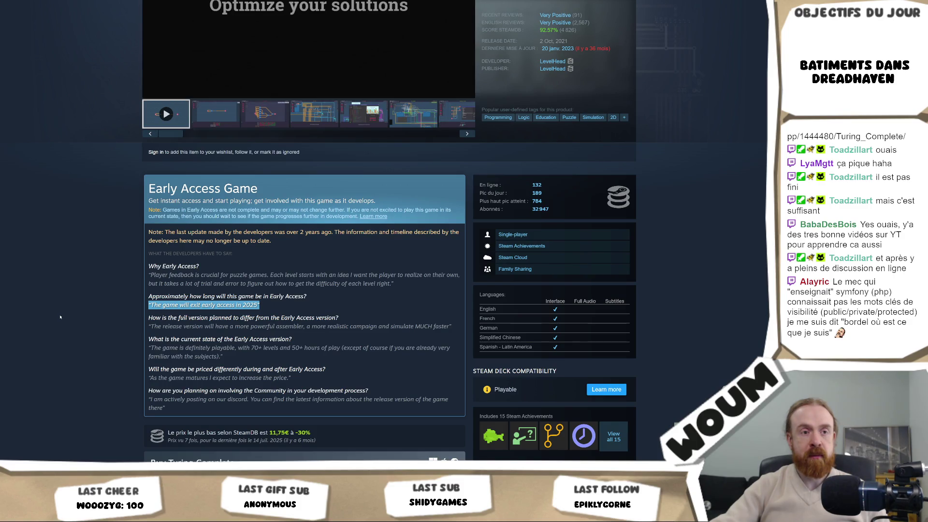
pyautogui.click(59, 317)
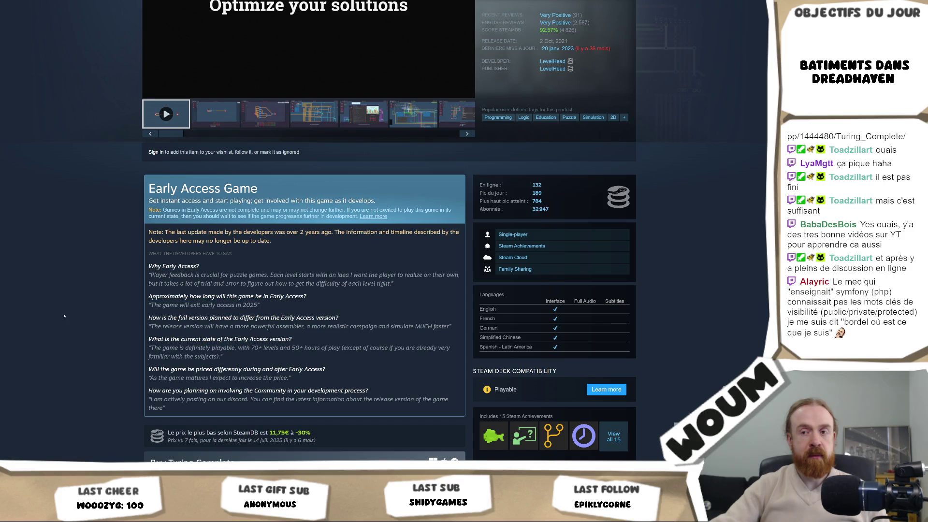
pyautogui.scroll(-3, 63, 316)
pyautogui.scroll(3, 63, 316)
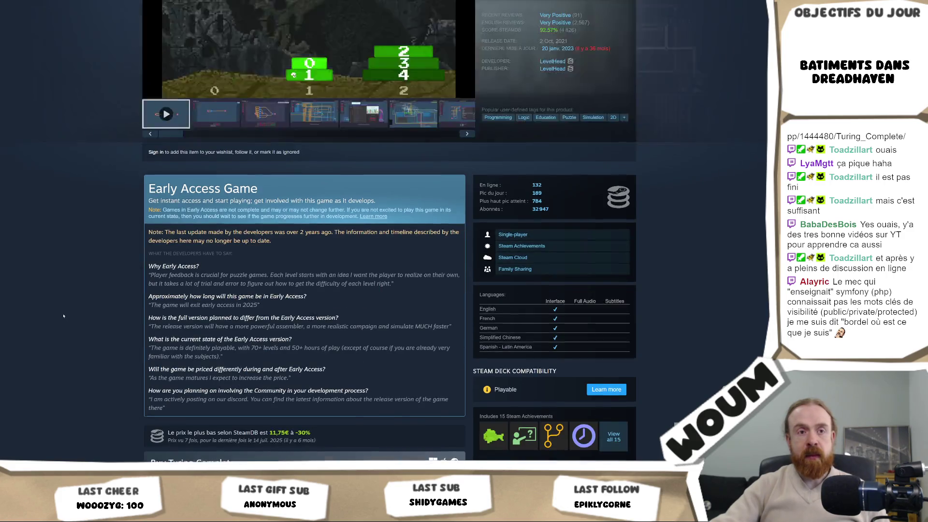
pyautogui.scroll(1, 64, 316)
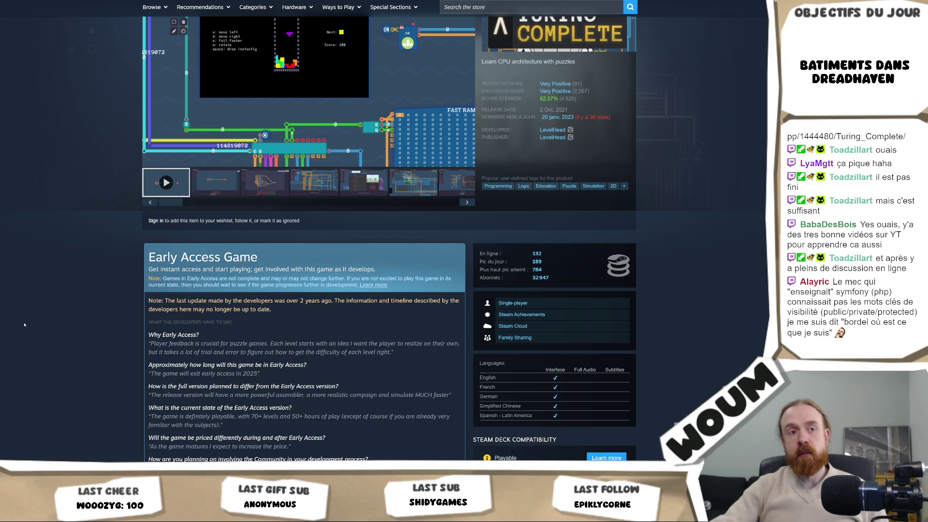
pyautogui.scroll(3, 24, 324)
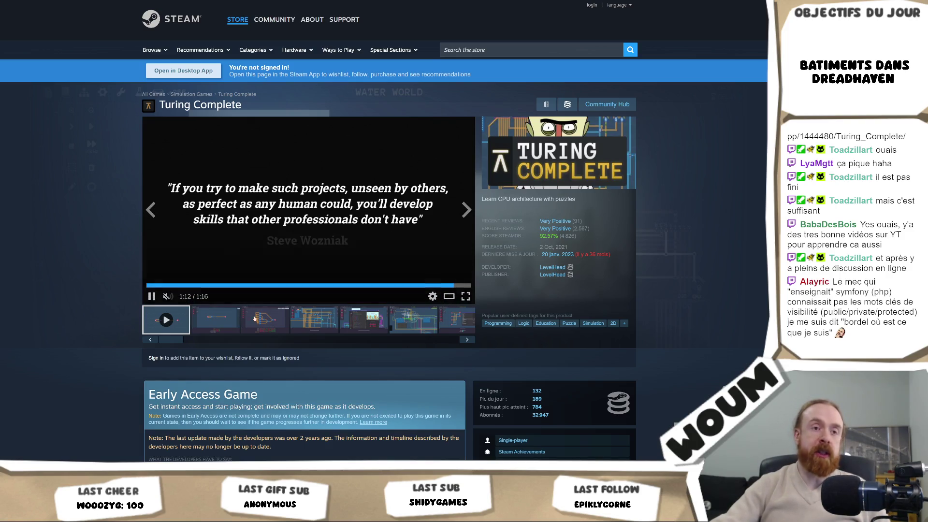
# Scroll through the rest of the Turing Complete store page
pyautogui.scroll(-15, 72, 348)
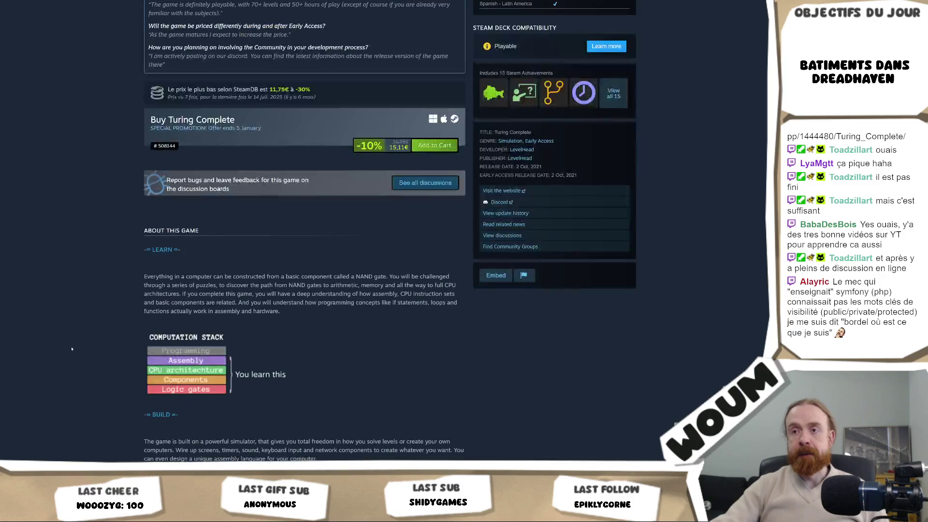
pyautogui.scroll(-5, 72, 348)
pyautogui.scroll(-4, 75, 349)
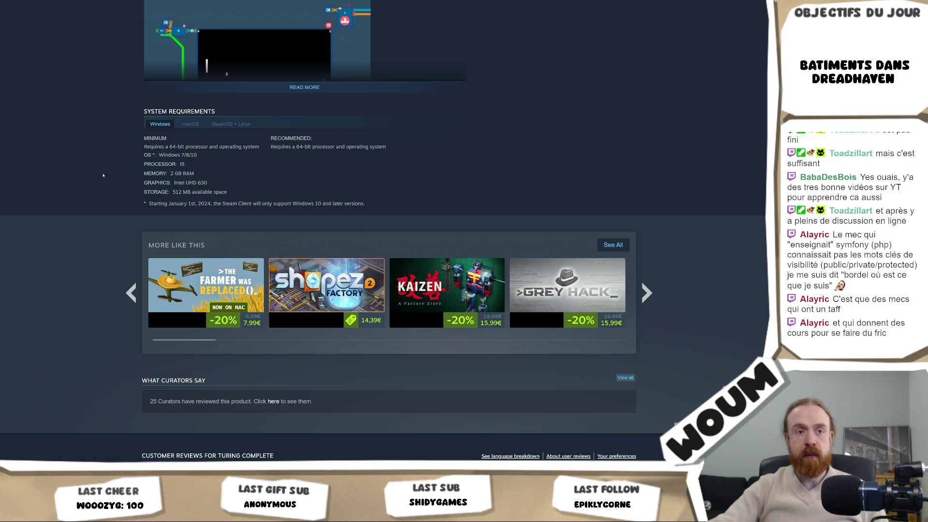
pyautogui.scroll(3, 77, 232)
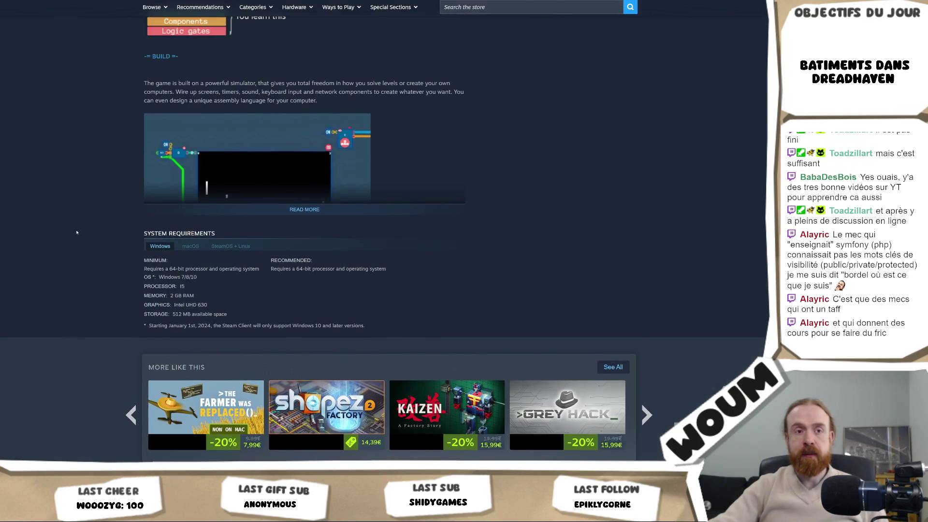
# Switch to Unity, then bring Visual Studio with AttackComponentBasic.cs back in front
pyautogui.hotkey('alt', 'Tab')
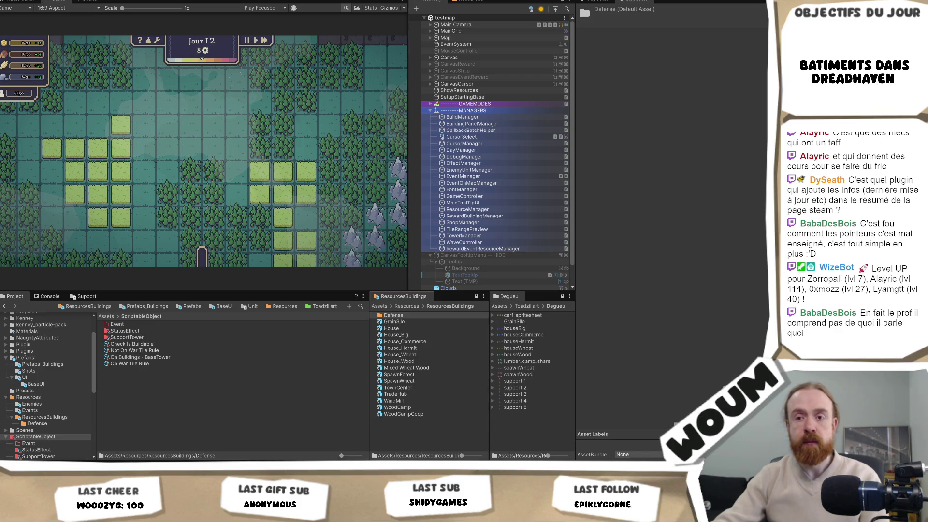
pyautogui.moveTo(100, 466)
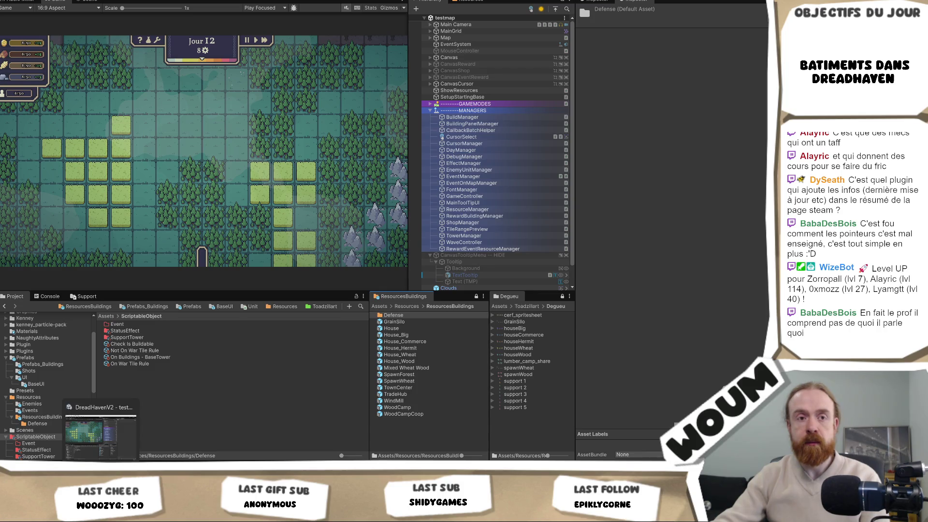
pyautogui.moveTo(64, 466)
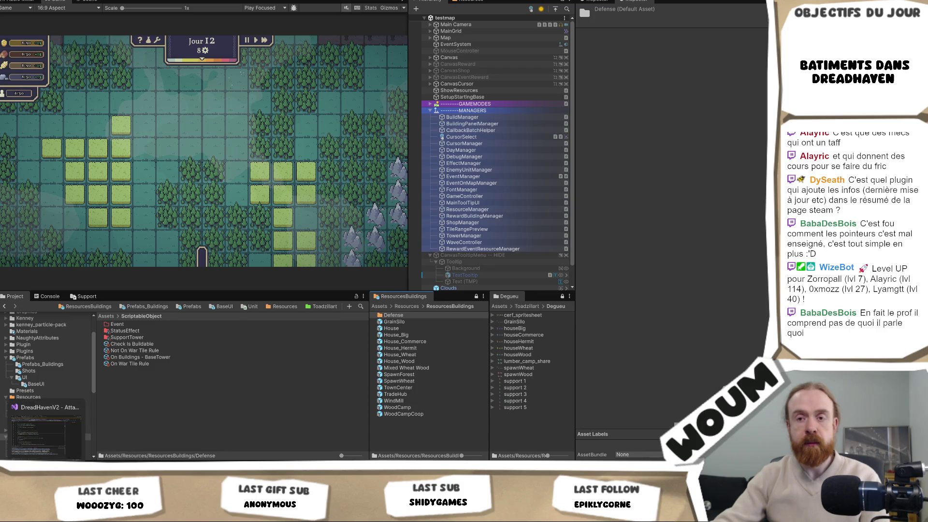
pyautogui.click(49, 450)
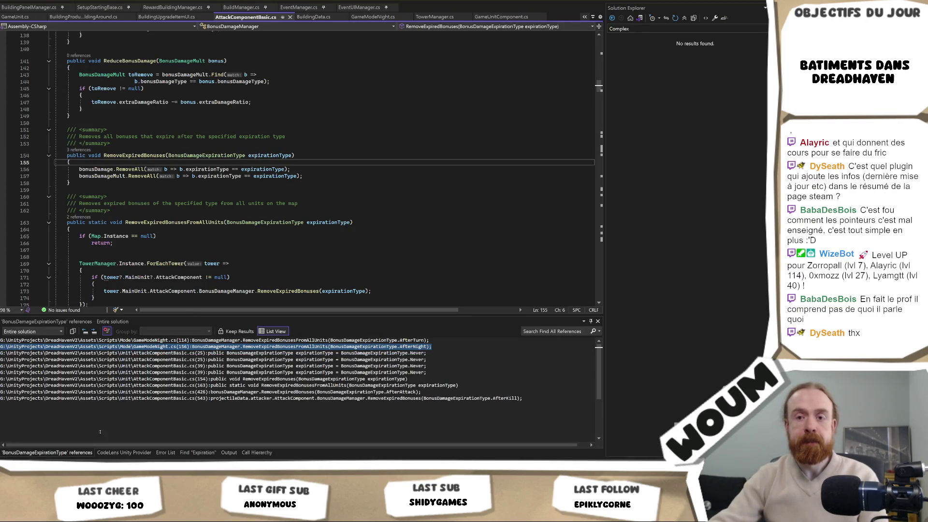
# Review the BonusDamageExpirationType references in RemoveExpiredBonuses, flipping to Unity and back
pyautogui.moveTo(64, 466)
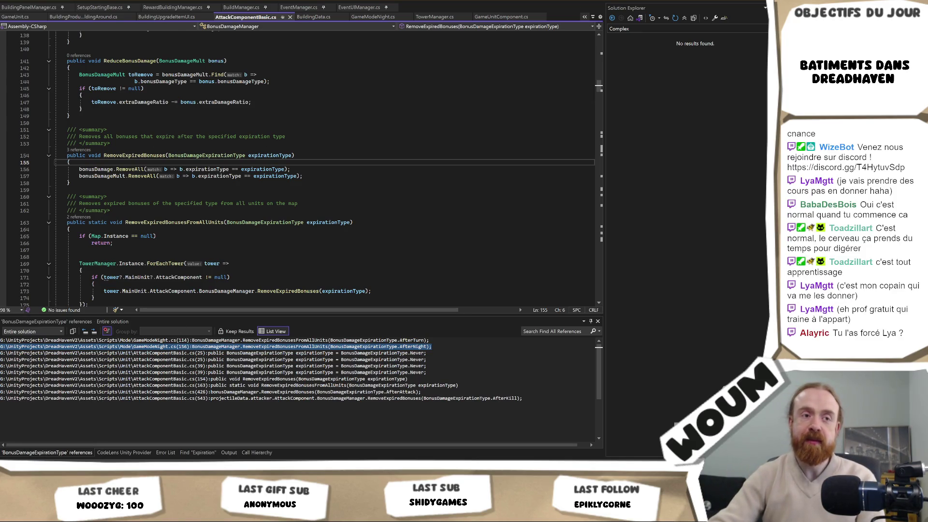
pyautogui.hotkey('alt', 'Tab')
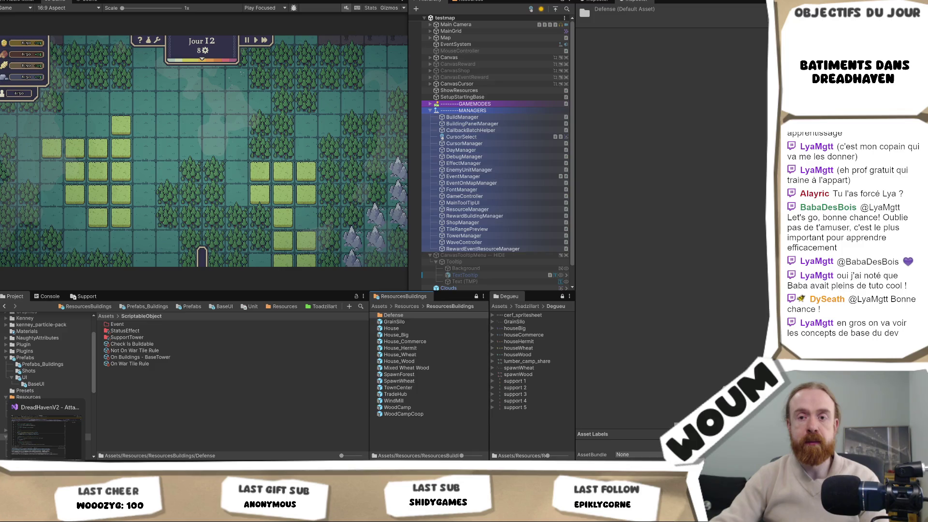
pyautogui.hotkey('alt', 'Tab')
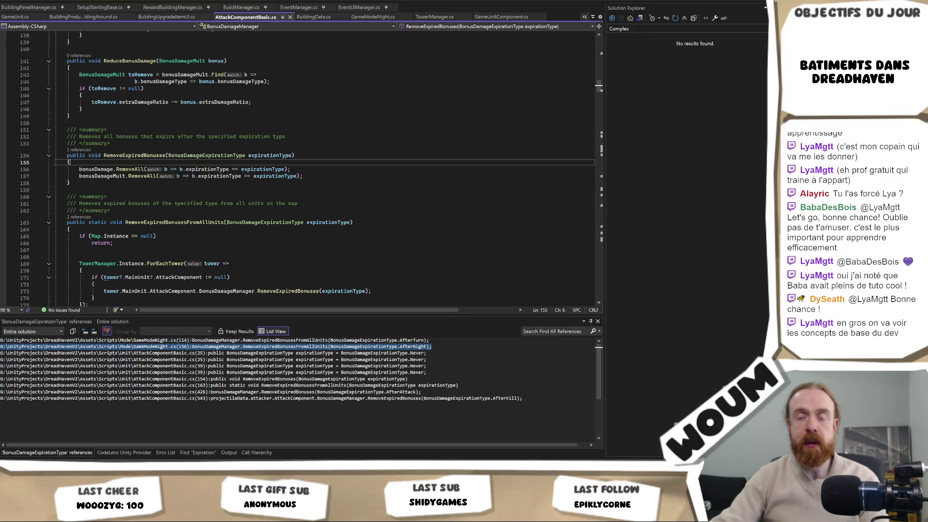
# Return to Unity and open ResourcesBuildings' Defense folder listing AttackBuilding, Baliste through Wall
pyautogui.hotkey('alt', 'Tab')
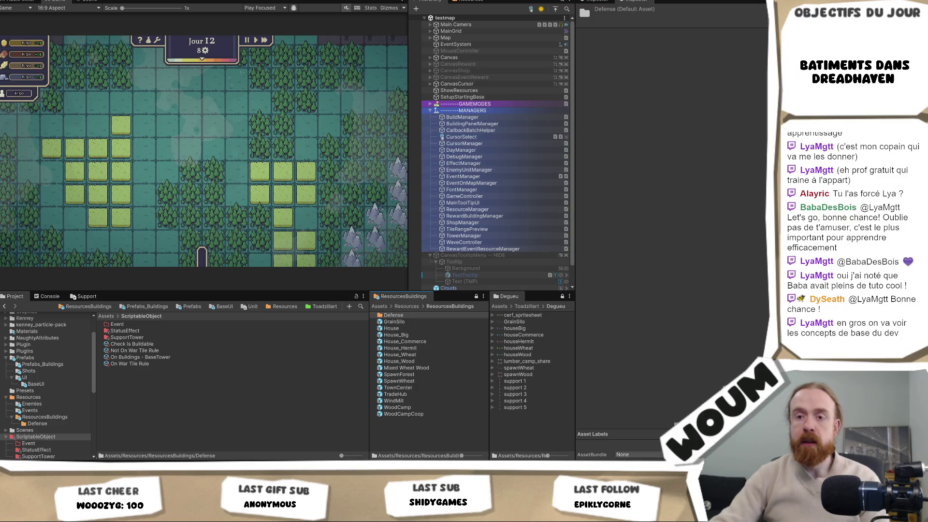
pyautogui.doubleClick(416, 315)
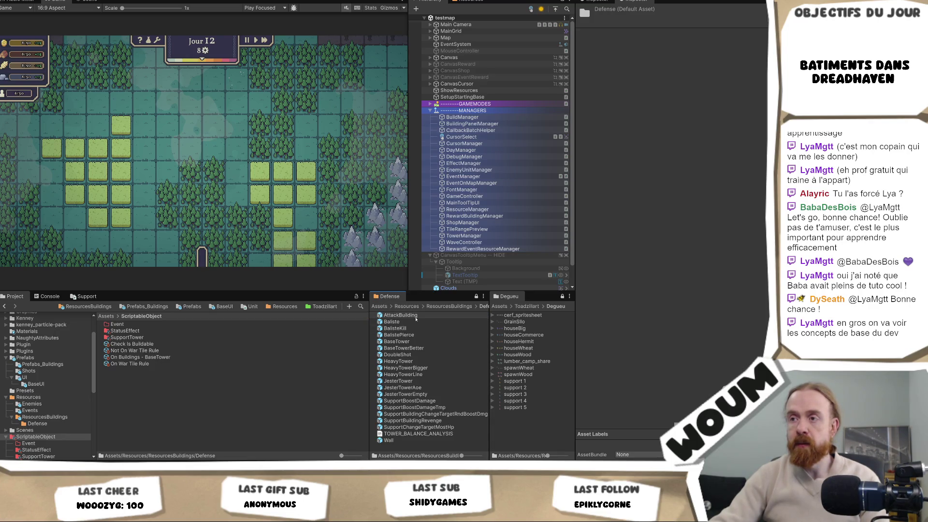
# Select the Baliste prefab and make its Baliste Kill upgrade cost 5 Stone
pyautogui.click(411, 315)
pyautogui.click(412, 323)
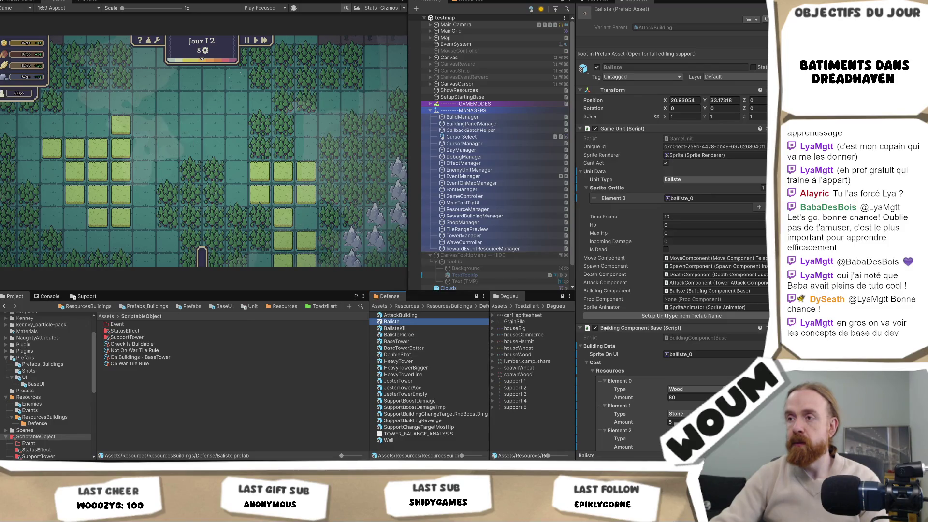
pyautogui.scroll(-10, 706, 274)
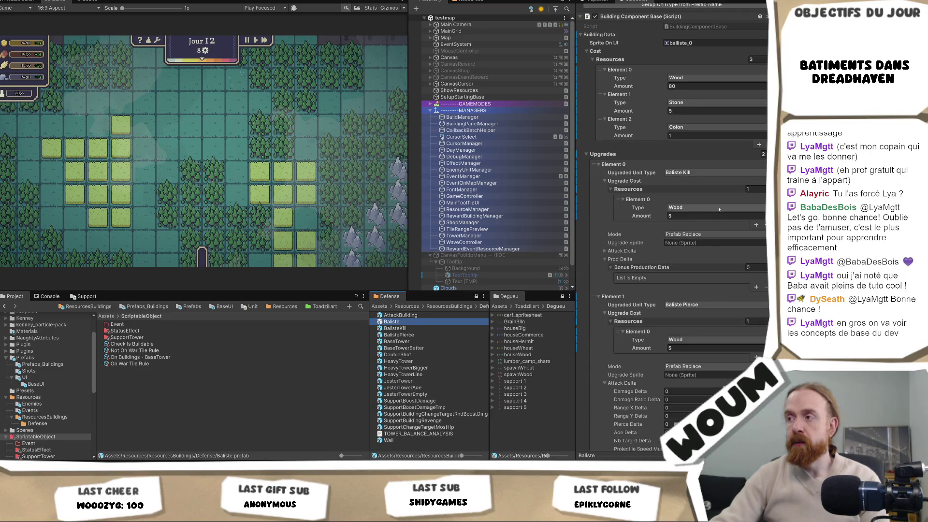
pyautogui.click(719, 208)
pyautogui.click(699, 240)
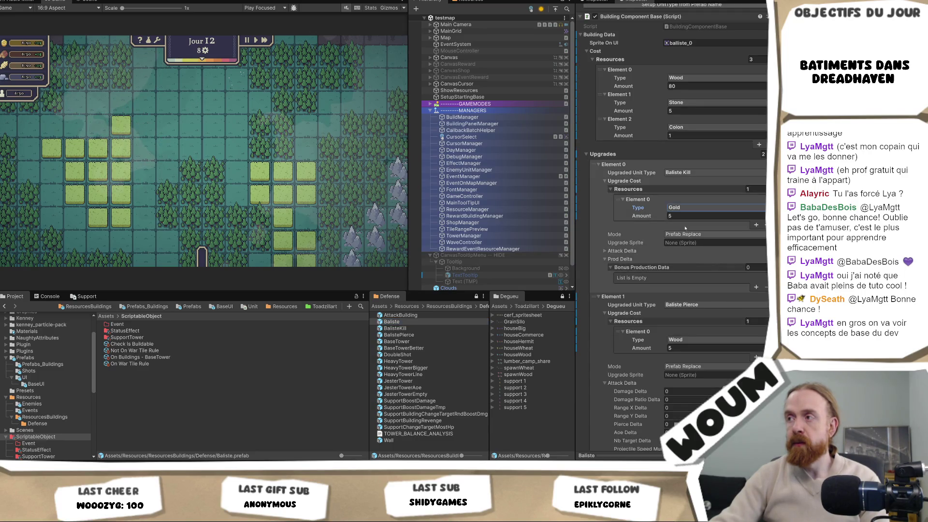
pyautogui.click(686, 216)
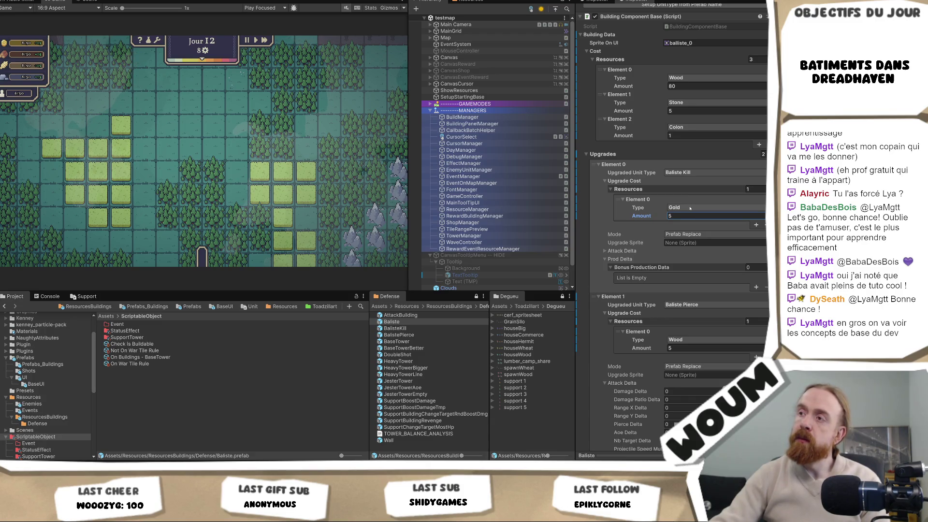
pyautogui.click(689, 208)
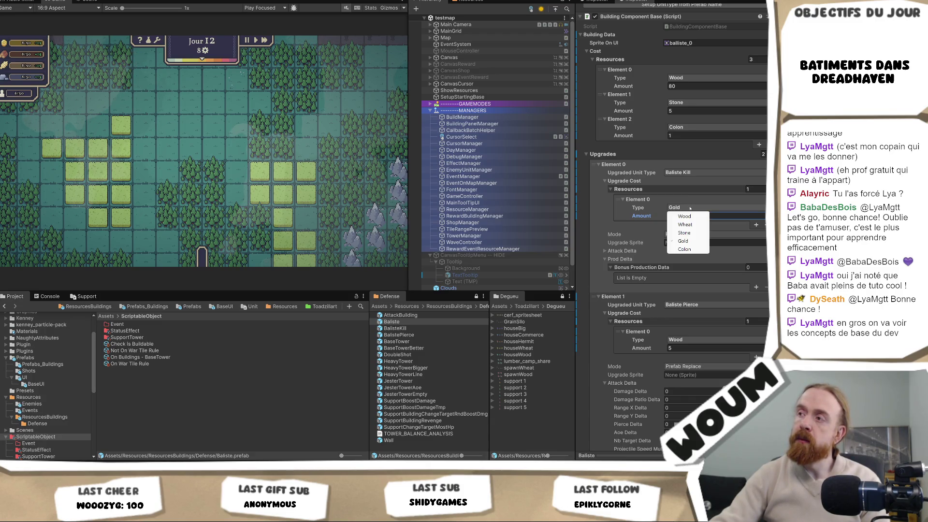
pyautogui.click(684, 233)
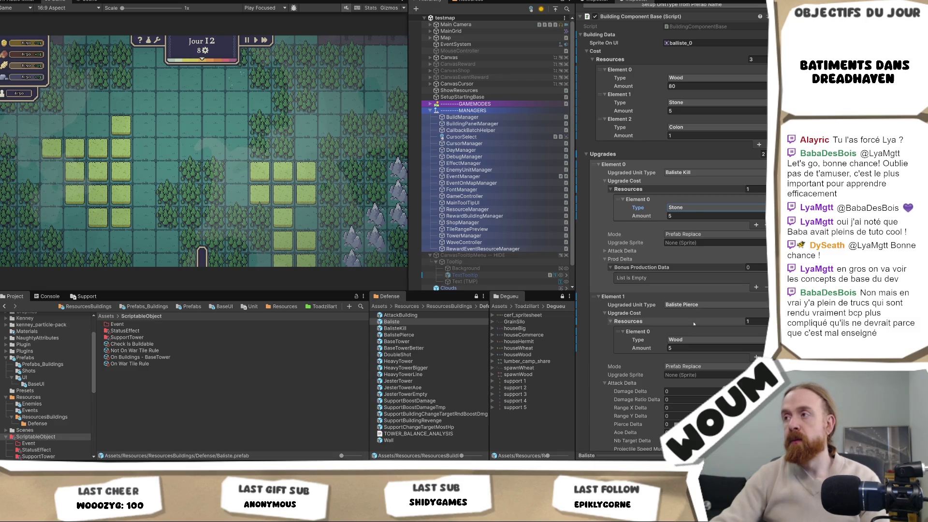
pyautogui.scroll(-2, 696, 314)
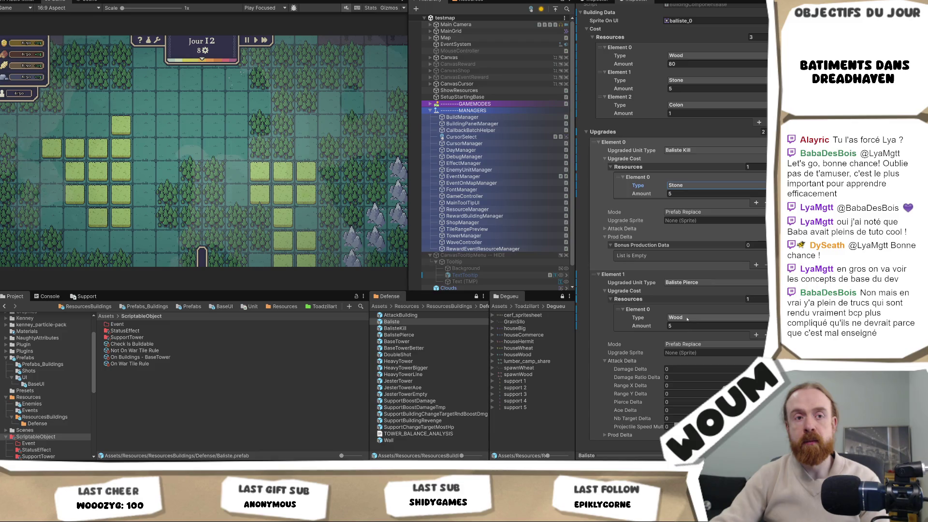
# Switch Baliste's Element 1 (Baliste Pierce) upgrade cost resource from Wood to Stone, amount 5
pyautogui.click(687, 318)
pyautogui.click(693, 343)
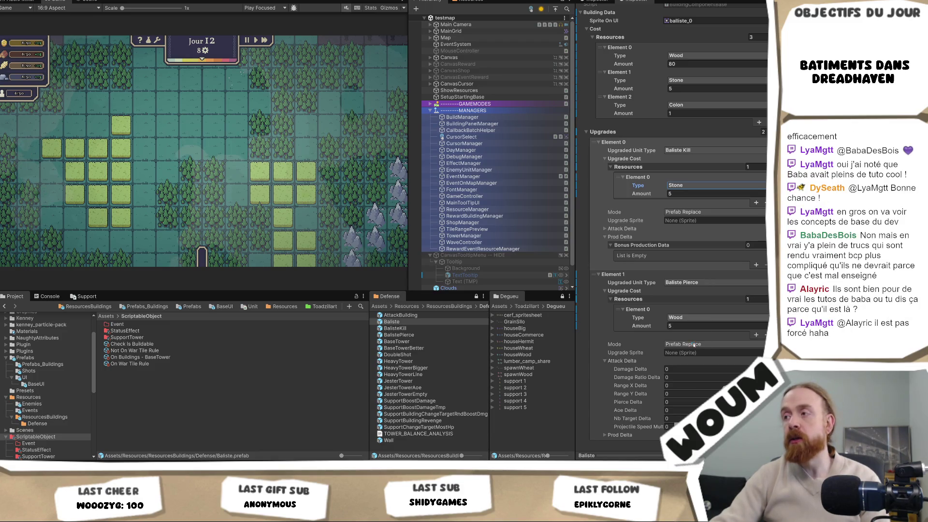
pyautogui.click(684, 326)
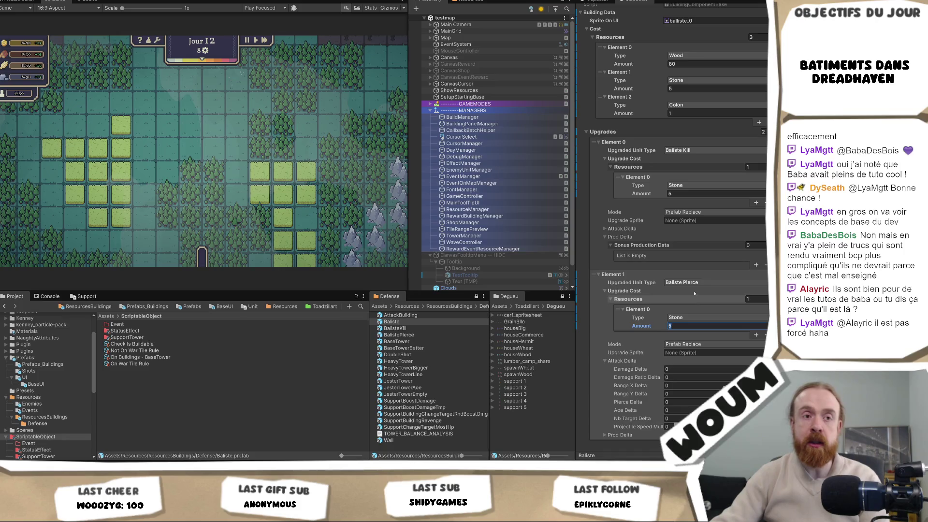
pyautogui.scroll(-3, 729, 250)
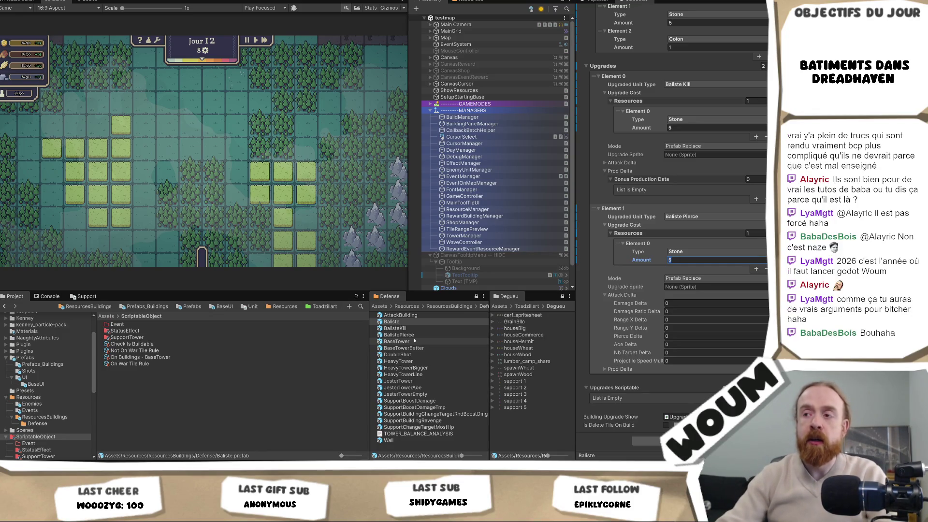
# Open BaseTower and set the Double Shot and Base Tower Better cost resources to Stone
pyautogui.doubleClick(414, 341)
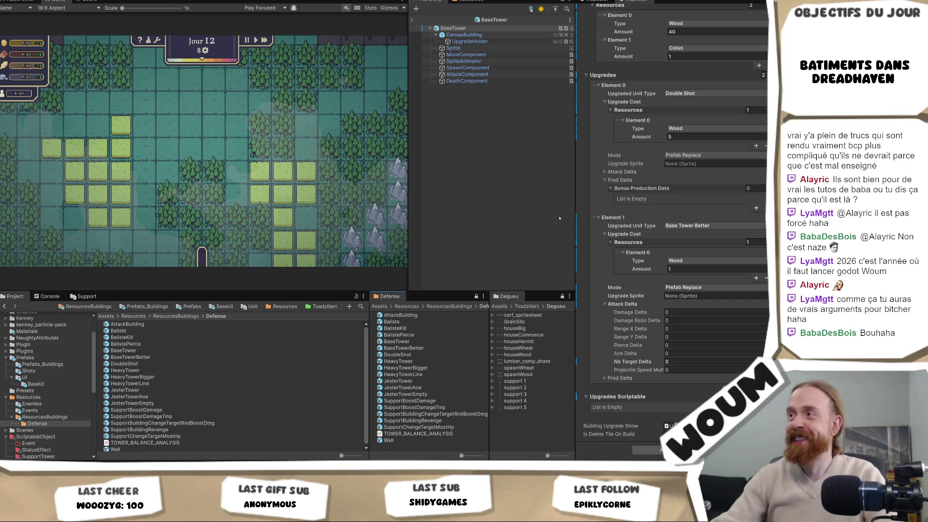
pyautogui.click(689, 128)
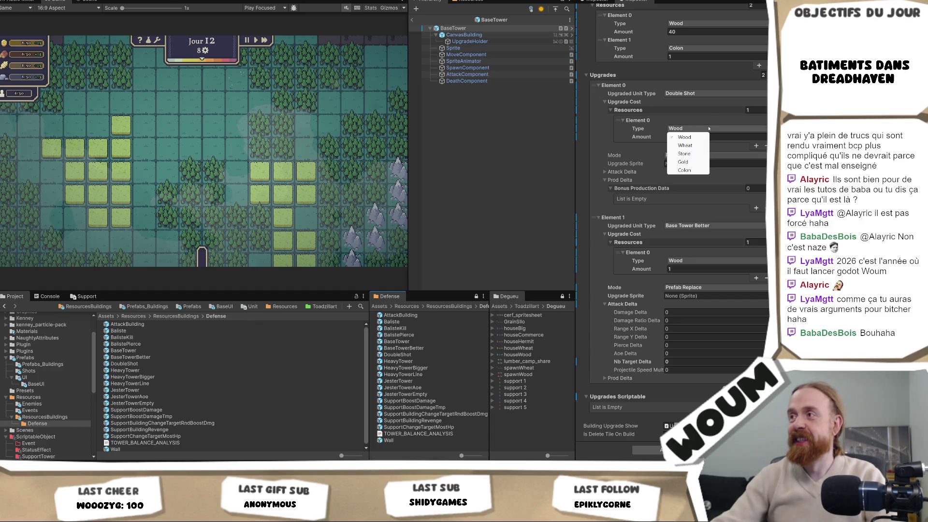
pyautogui.click(691, 153)
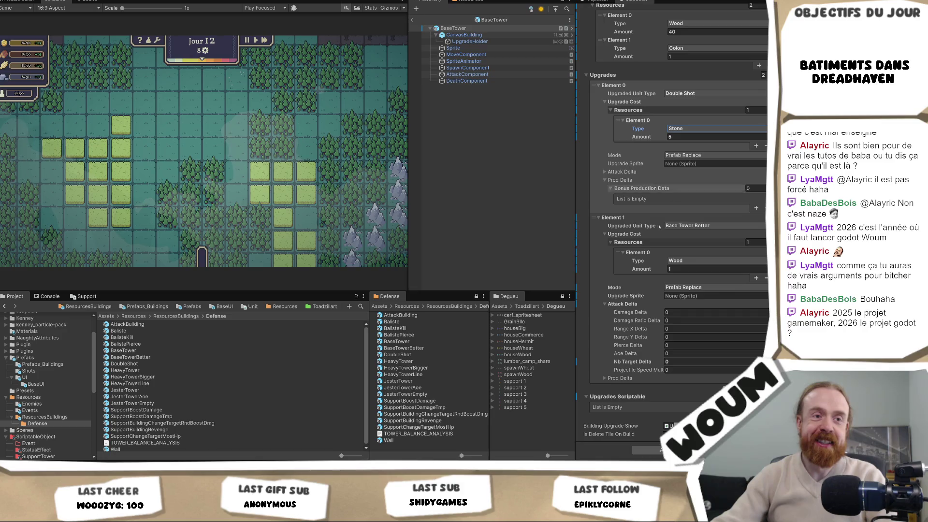
pyautogui.click(694, 261)
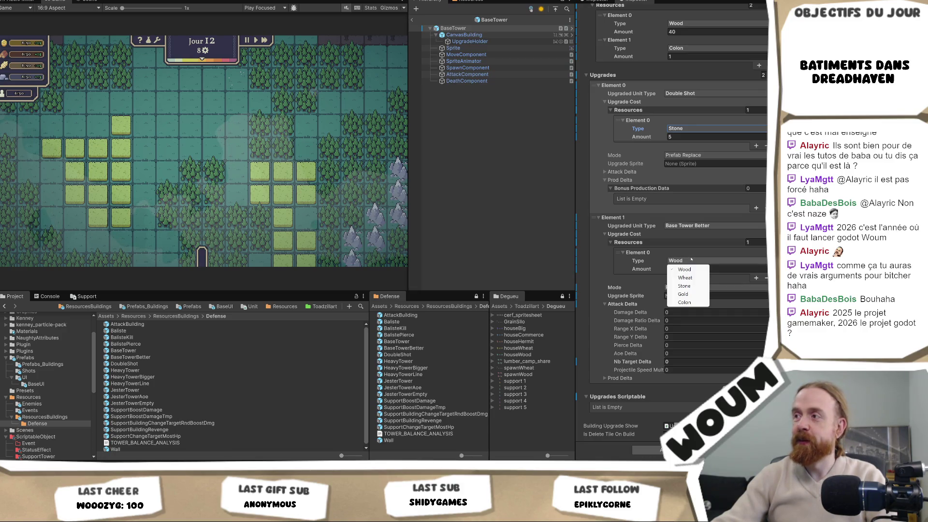
pyautogui.click(696, 285)
# Set the Base Tower Better cost amount to 5 and save the BaseTower prefab
pyautogui.click(685, 269)
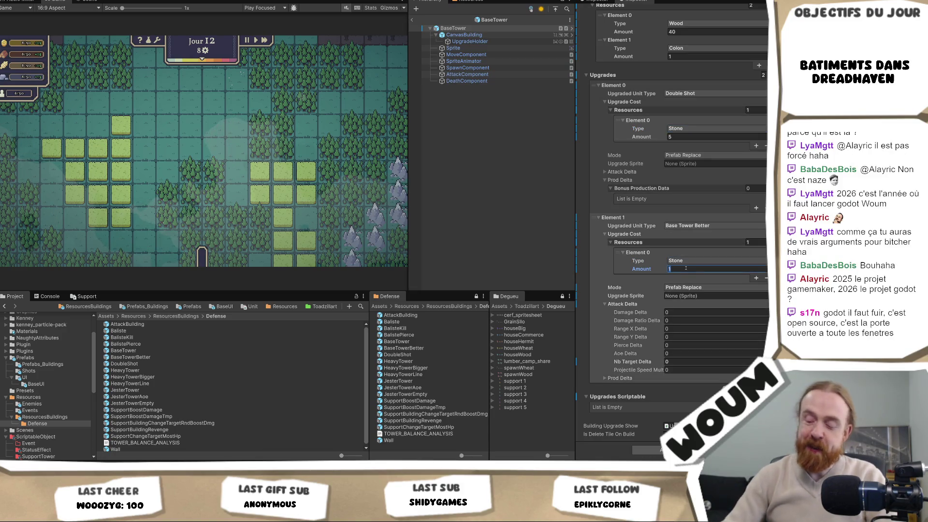
pyautogui.write('5')
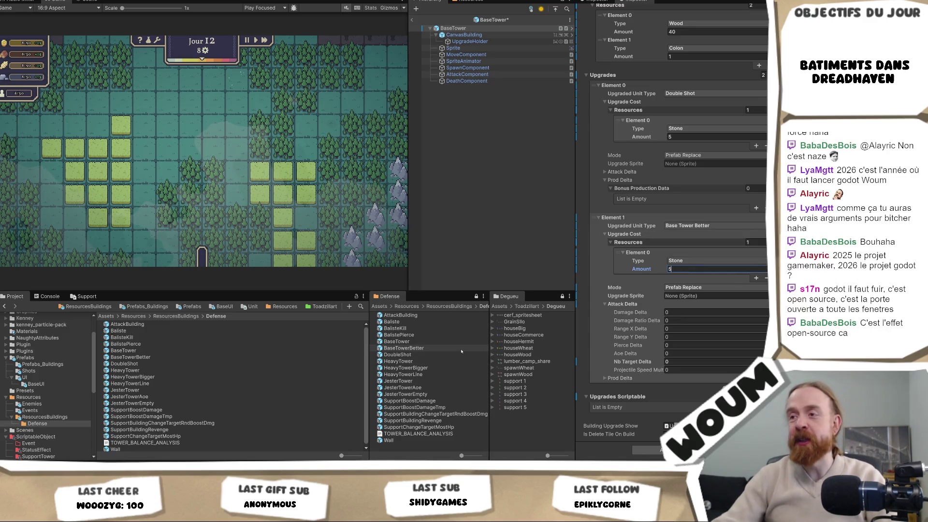
pyautogui.hotkey('ctrl', 's')
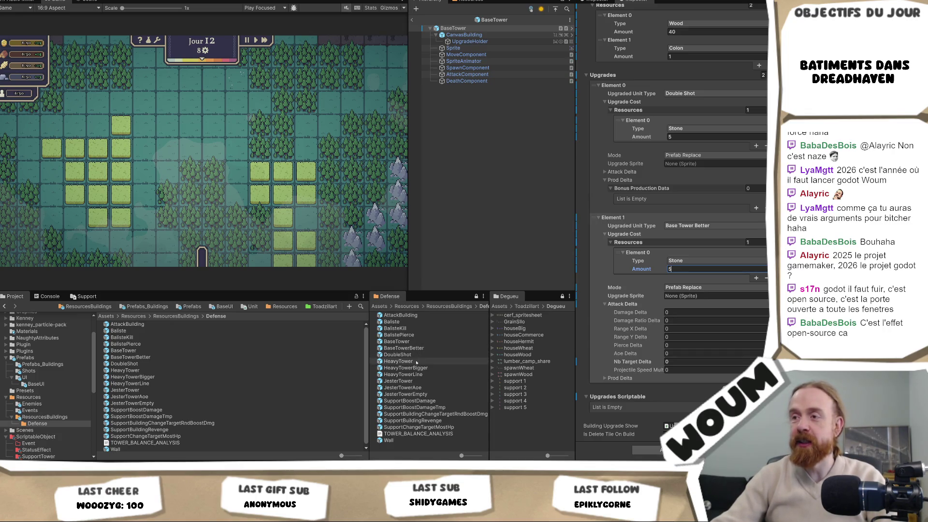
pyautogui.doubleClick(416, 362)
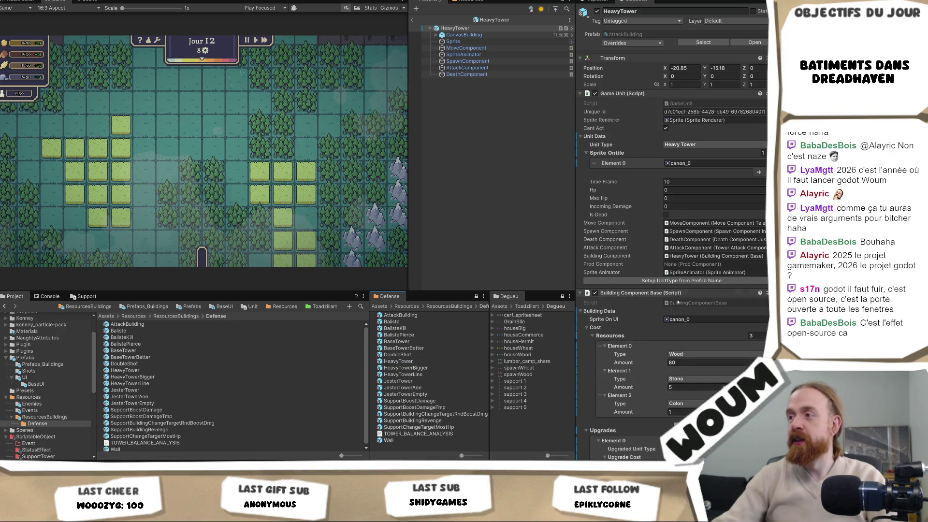
# Change the Heavy Tower Line and Heavy Tower Bigger upgrade costs from Wood to Stone
pyautogui.scroll(-5, 676, 333)
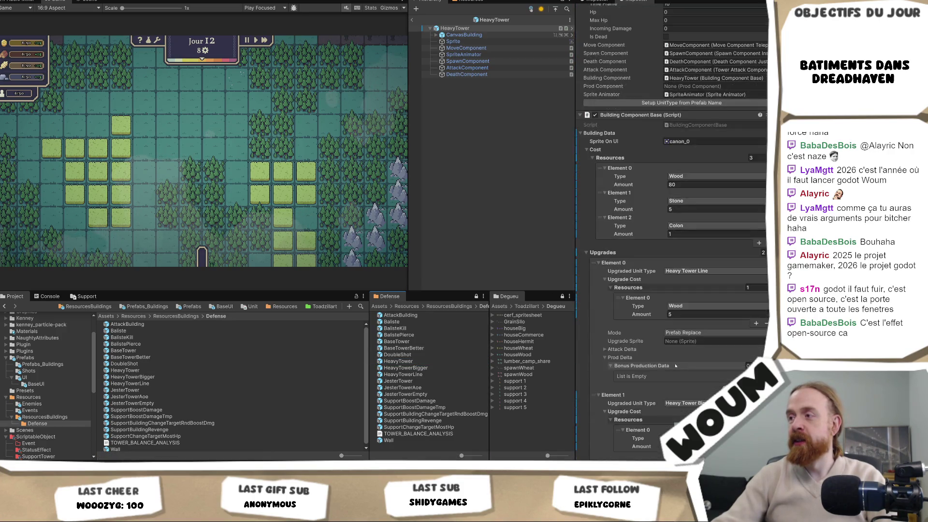
pyautogui.scroll(-3, 676, 365)
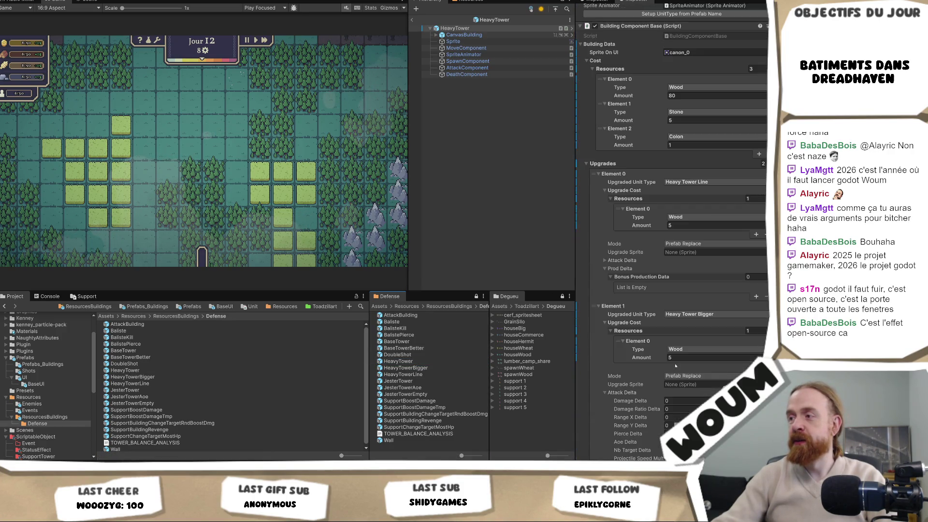
pyautogui.click(681, 217)
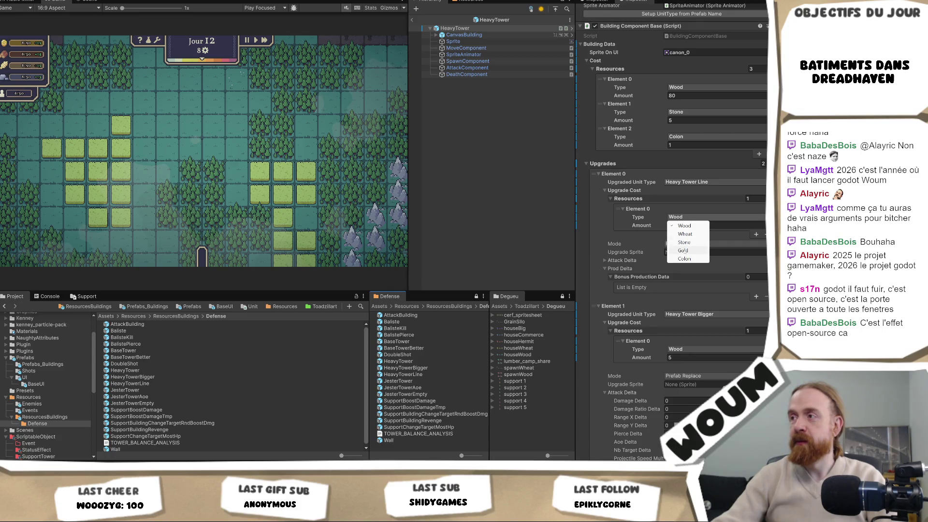
pyautogui.click(684, 242)
pyautogui.click(697, 350)
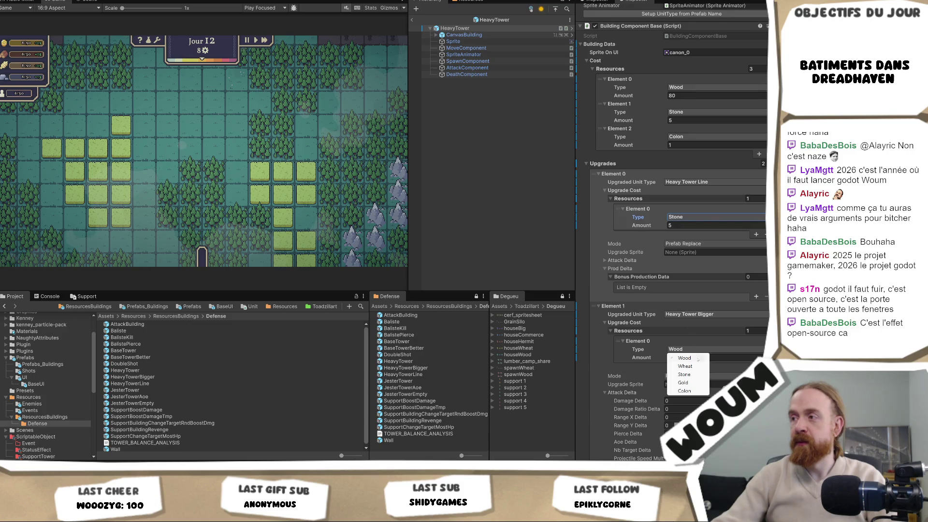
pyautogui.click(686, 373)
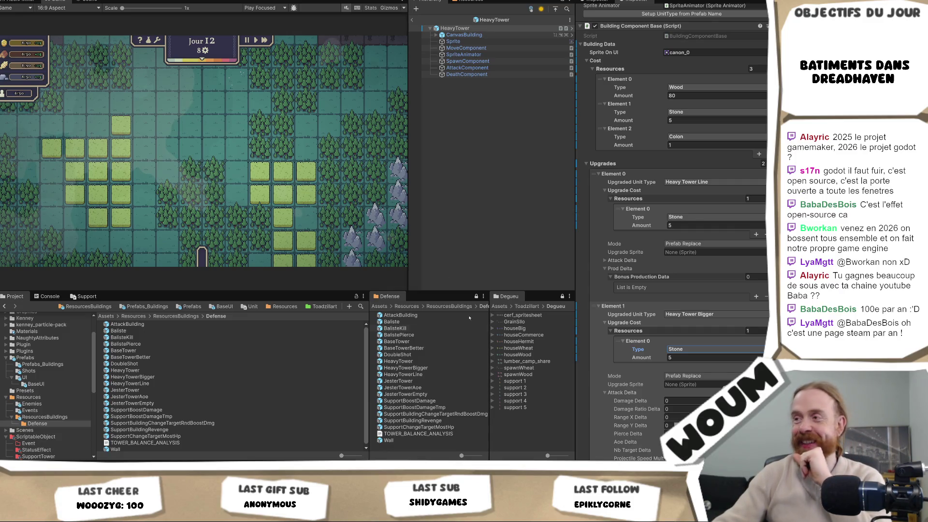
# Set the Heavy Tower Bigger upgrade's cost resource count to 0
pyautogui.scroll(-2, 659, 379)
pyautogui.scroll(3, 659, 379)
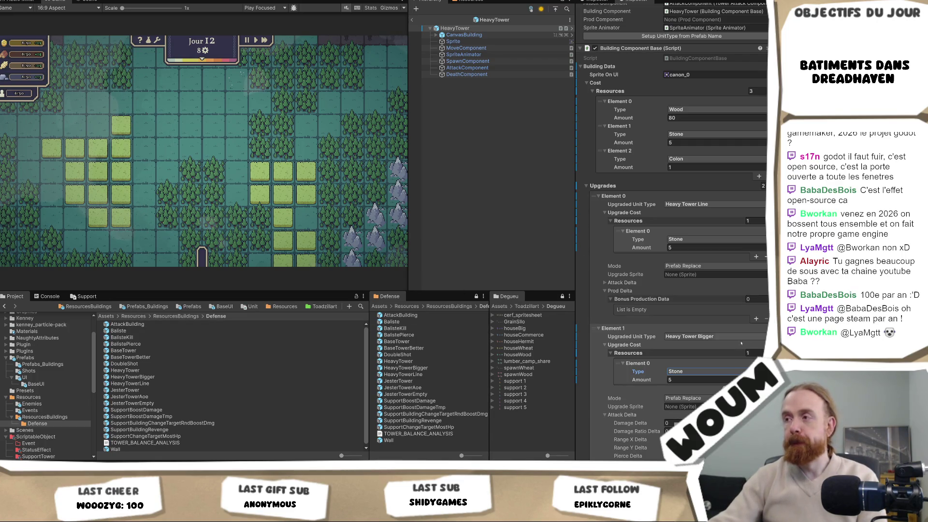
pyautogui.scroll(-2, 723, 356)
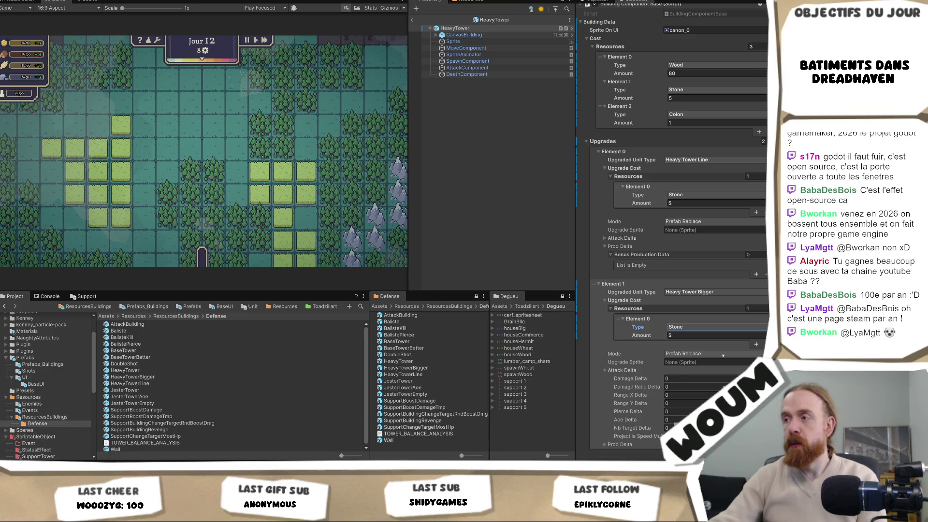
pyautogui.hotkey('shift', 'Tab')
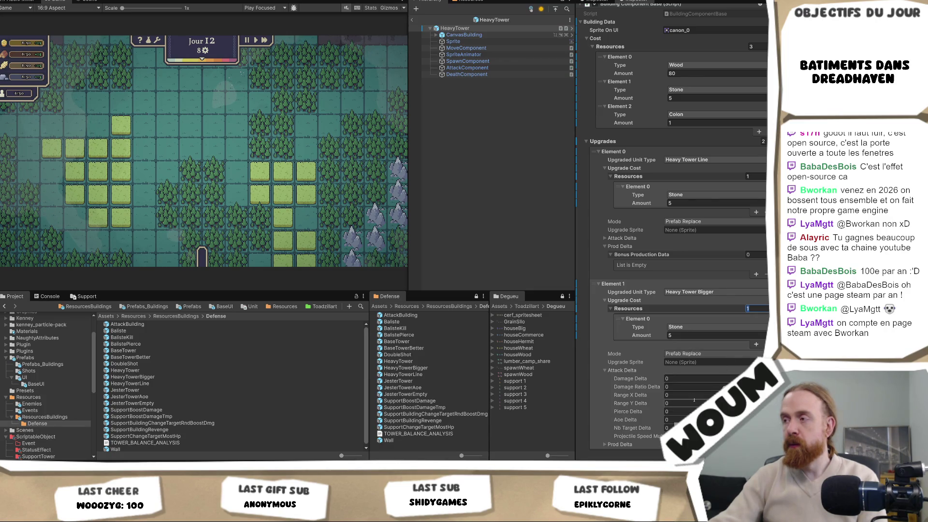
pyautogui.write('0')
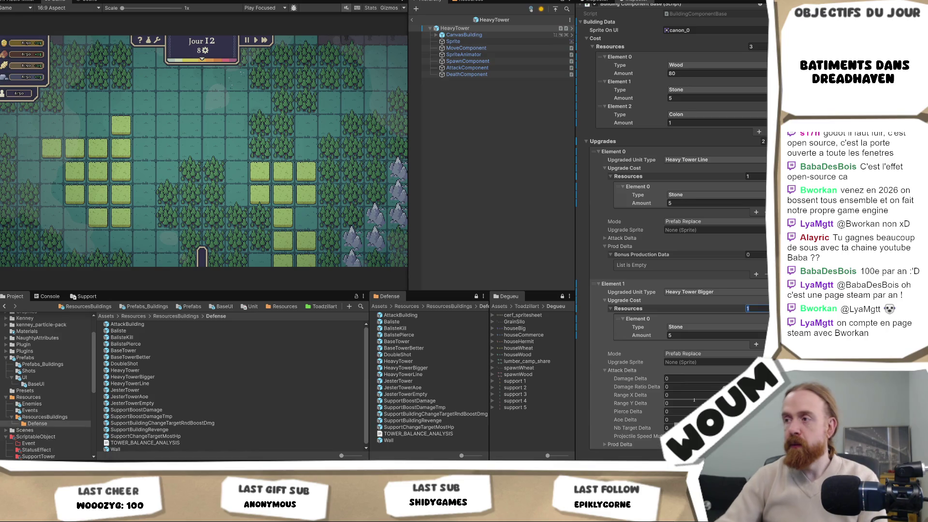
pyautogui.press('Return')
pyautogui.click(698, 337)
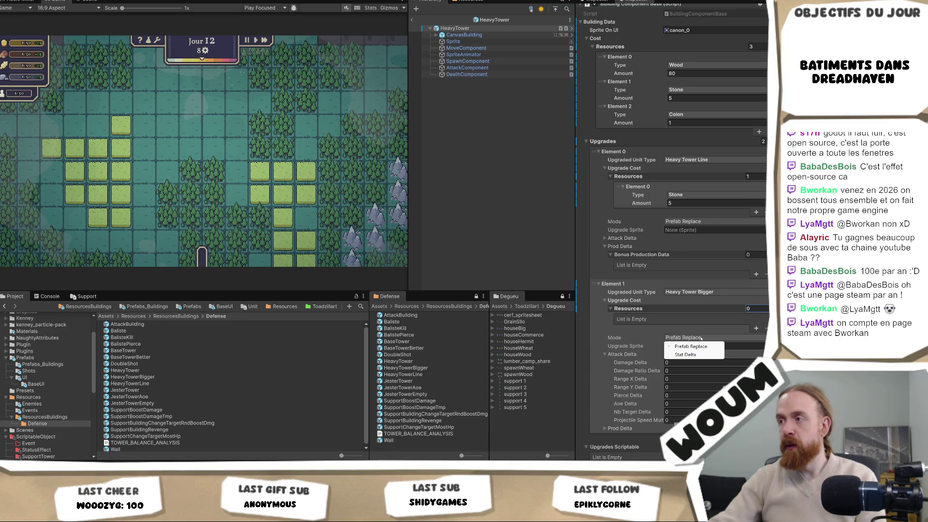
pyautogui.click(686, 337)
pyautogui.click(670, 336)
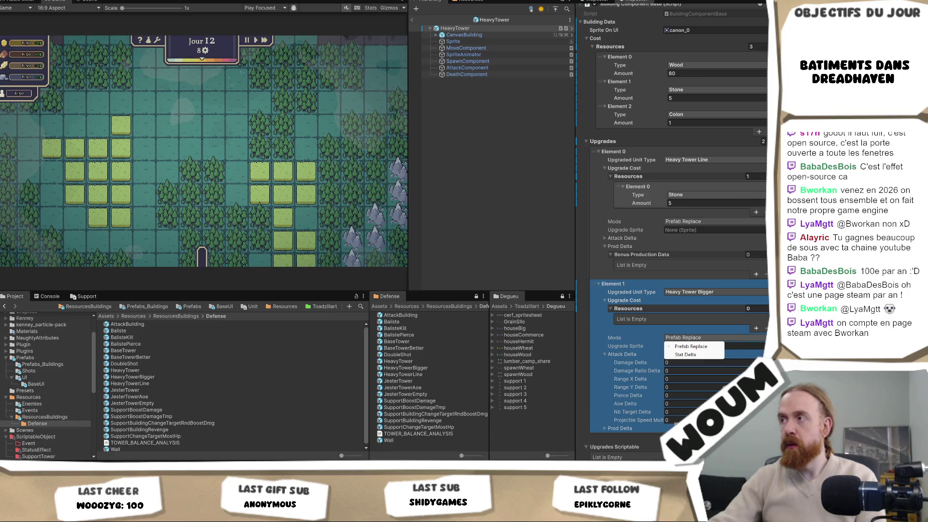
# Set the Heavy Tower Line upgrade's cost resource count to 0
pyautogui.click(748, 177)
pyautogui.click(748, 177)
pyautogui.write('0')
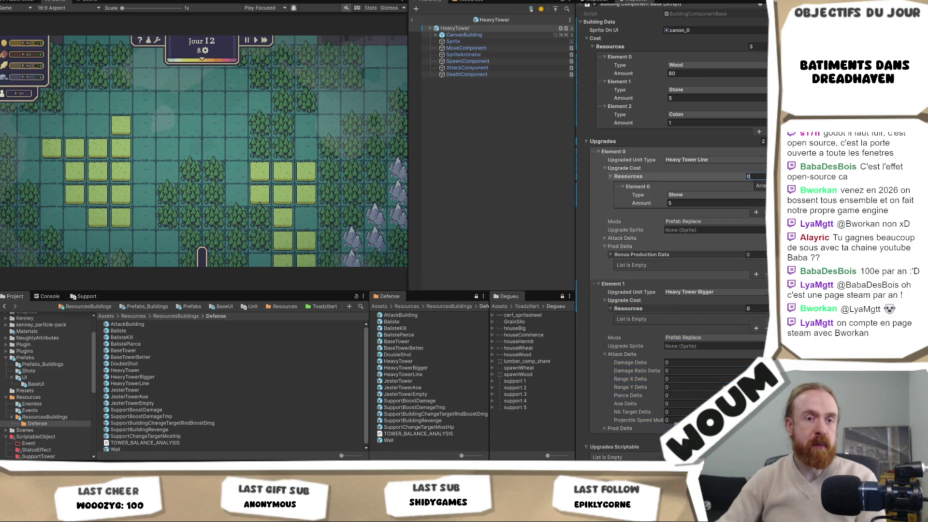
pyautogui.press('Return')
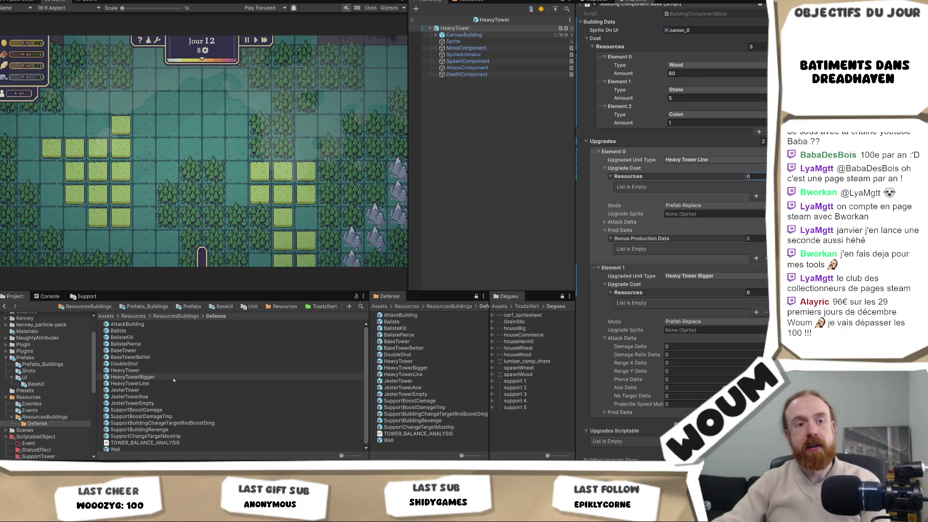
# Select the BaseTower prefab and set its Double Shot cost resource count to 0
pyautogui.click(177, 331)
pyautogui.click(161, 351)
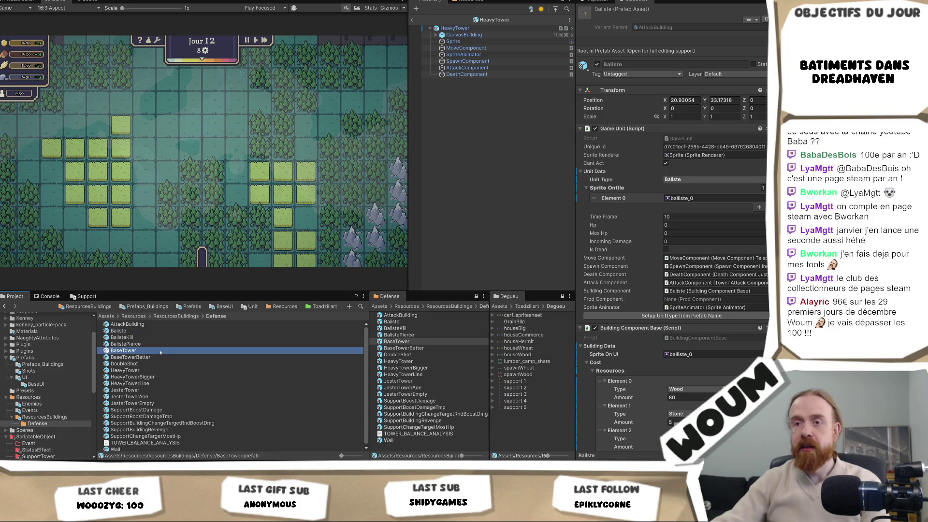
pyautogui.scroll(-3, 674, 351)
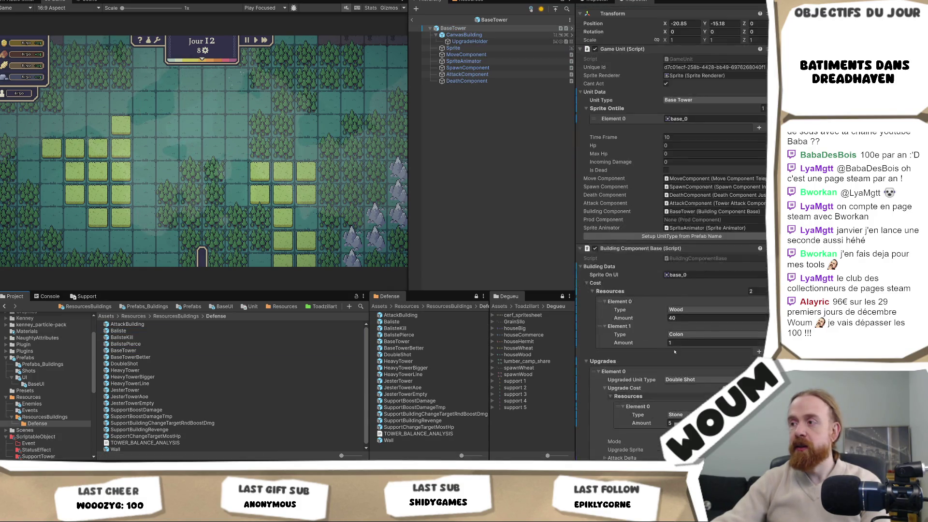
pyautogui.scroll(-2, 675, 352)
pyautogui.click(748, 351)
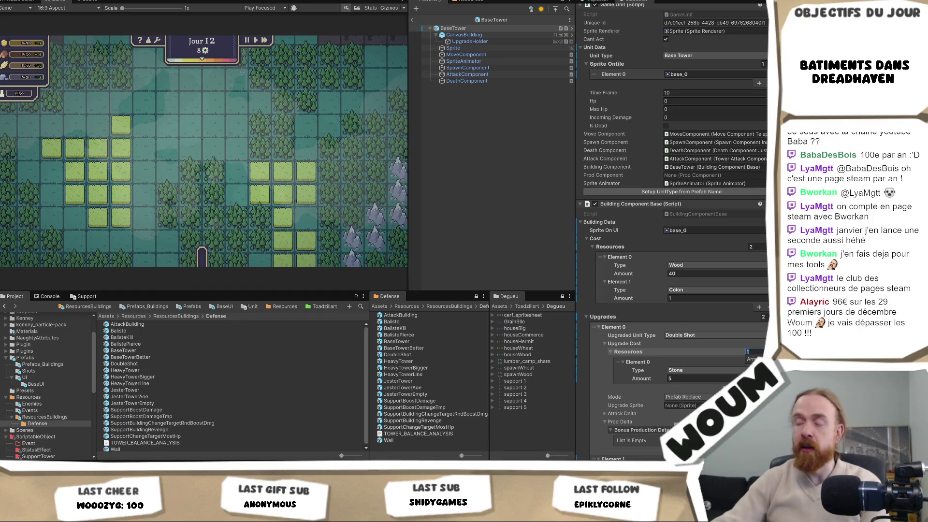
pyautogui.write('0')
pyautogui.press('Return')
# Set the Base Tower Better upgrade's cost resource count to 0
pyautogui.scroll(-3, 674, 242)
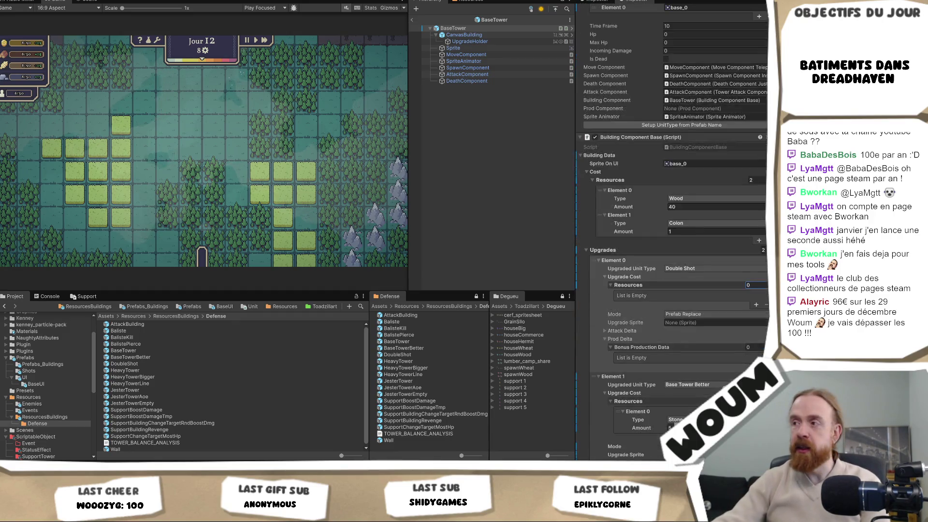
pyautogui.scroll(-2, 674, 290)
pyautogui.click(748, 356)
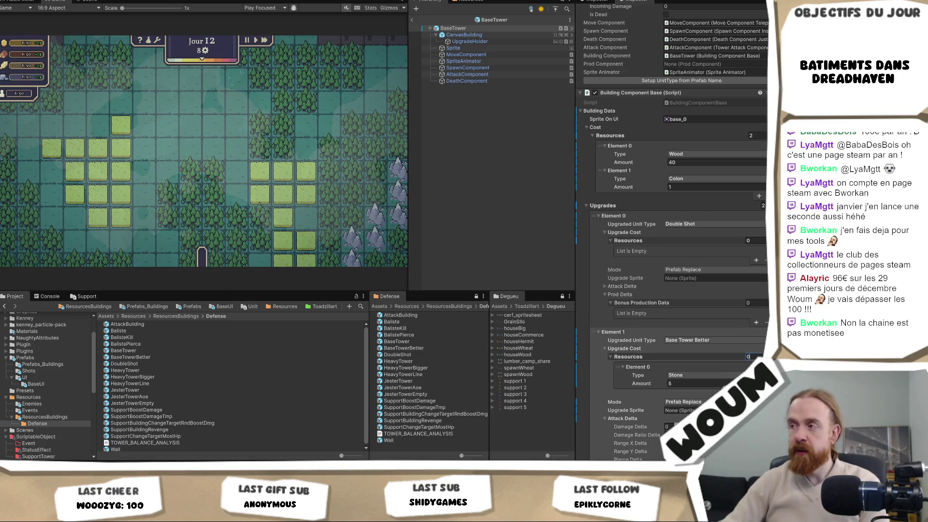
pyautogui.write('0')
pyautogui.press('Return')
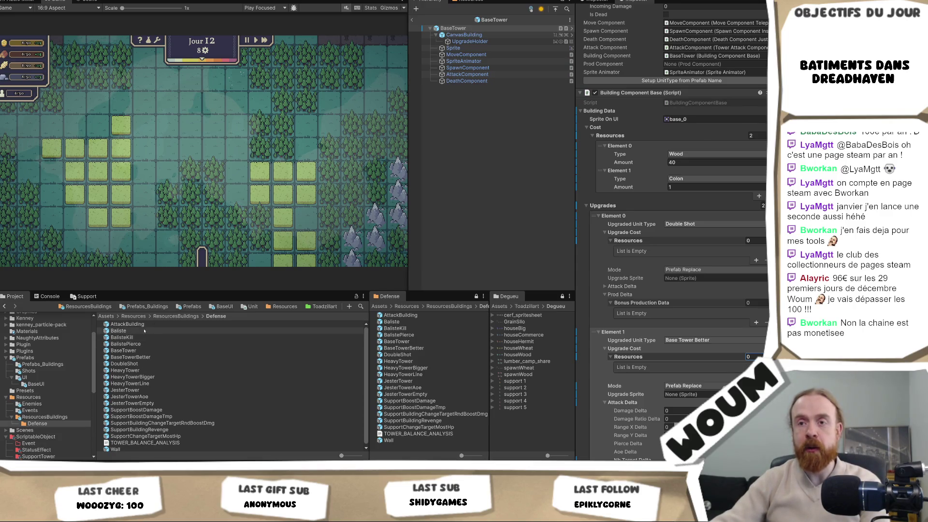
# Open the Baliste prefab and set the Stone amounts of Baliste Kill and Baliste Pierce to 0
pyautogui.doubleClick(121, 331)
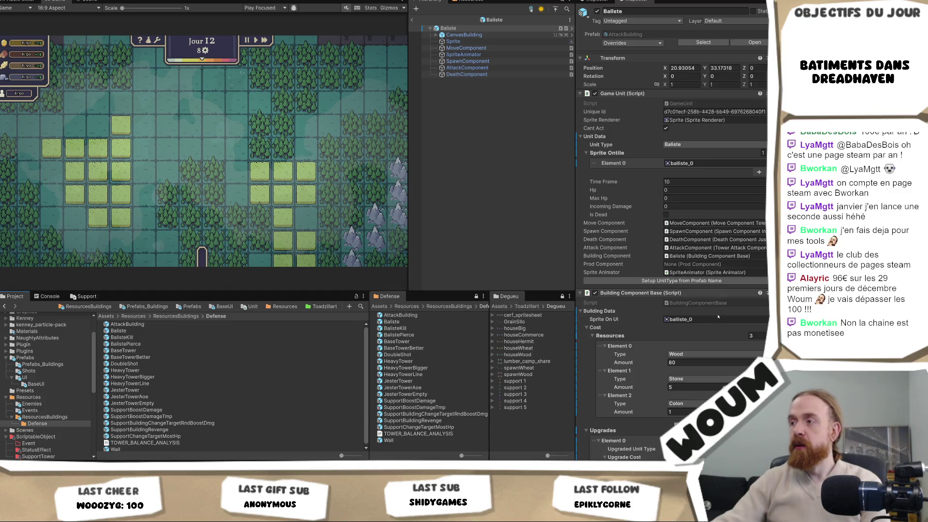
pyautogui.scroll(-5, 705, 352)
pyautogui.click(693, 336)
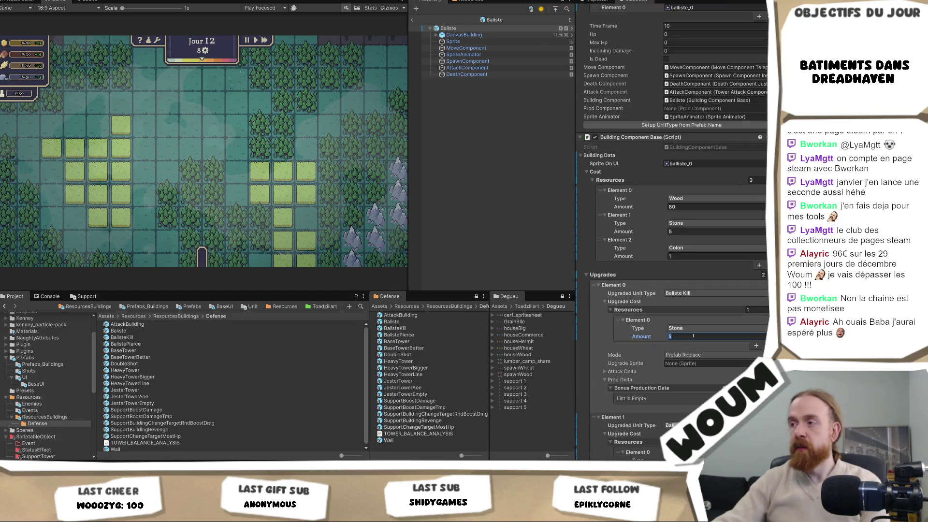
pyautogui.write('0')
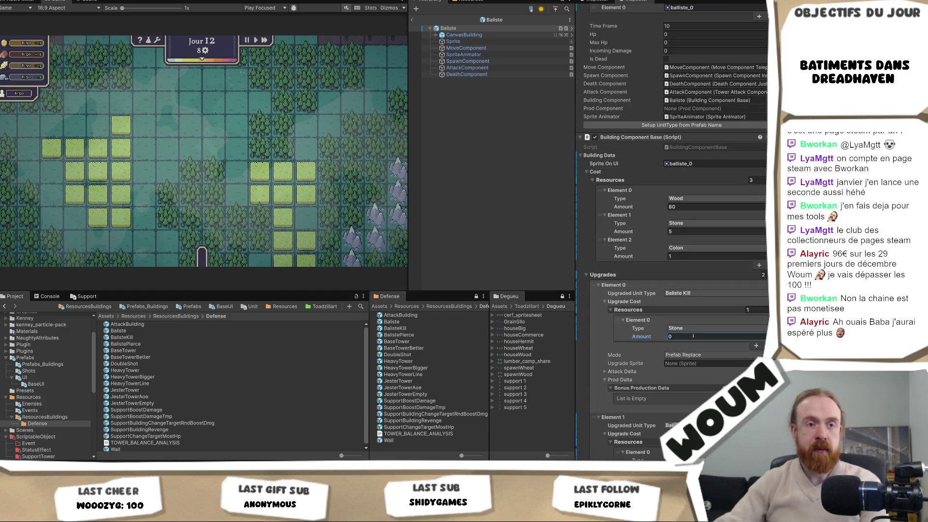
pyautogui.scroll(-3, 696, 358)
pyautogui.click(698, 380)
pyautogui.write('0')
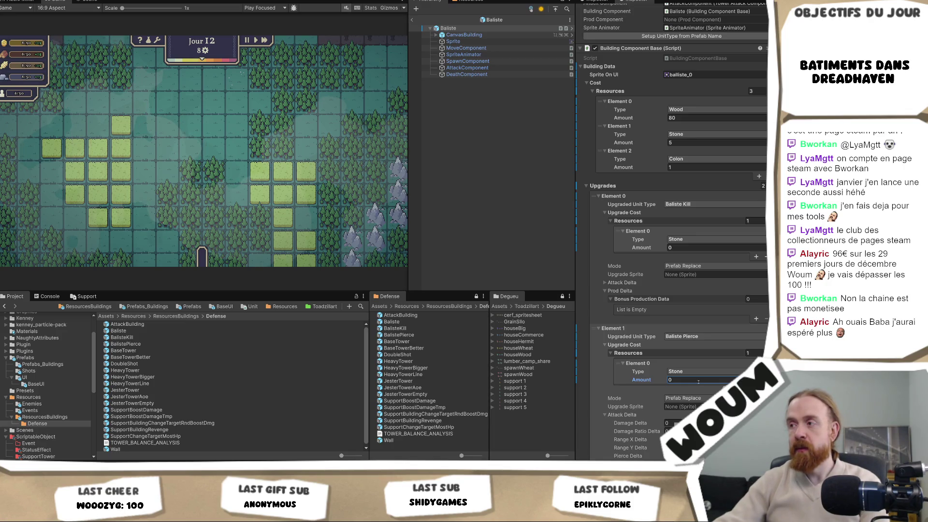
# Set the Upgrade Cost Resources size to 0 for both Baliste Pierce and Baliste Kill
pyautogui.click(747, 352)
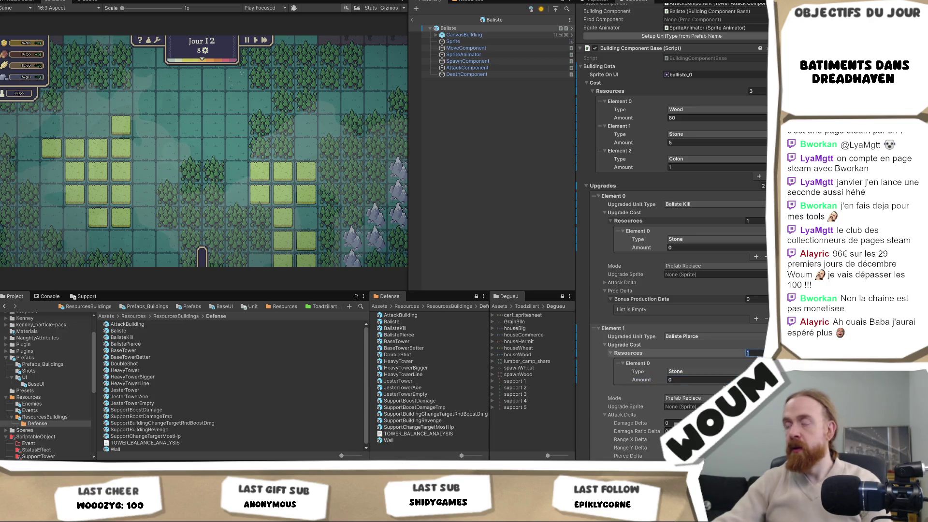
pyautogui.write('0')
pyautogui.click(748, 220)
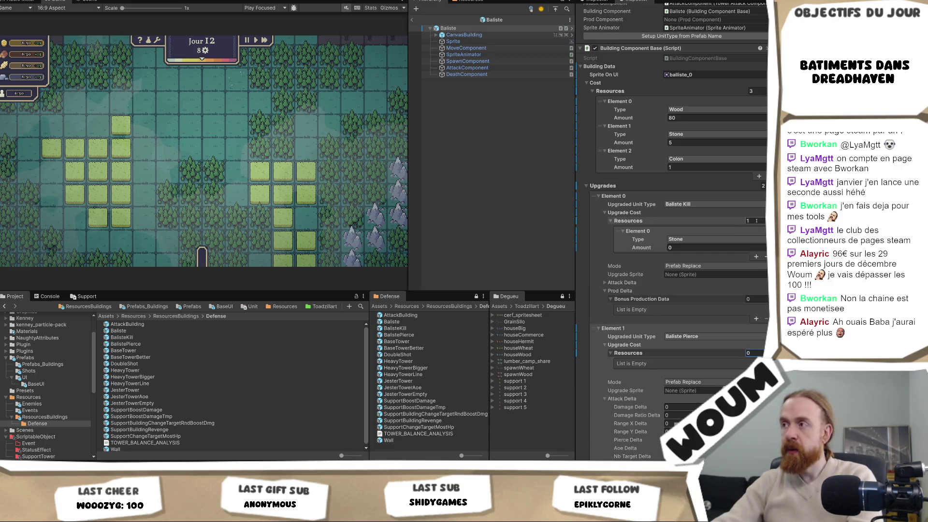
pyautogui.write('0')
pyautogui.press('Return')
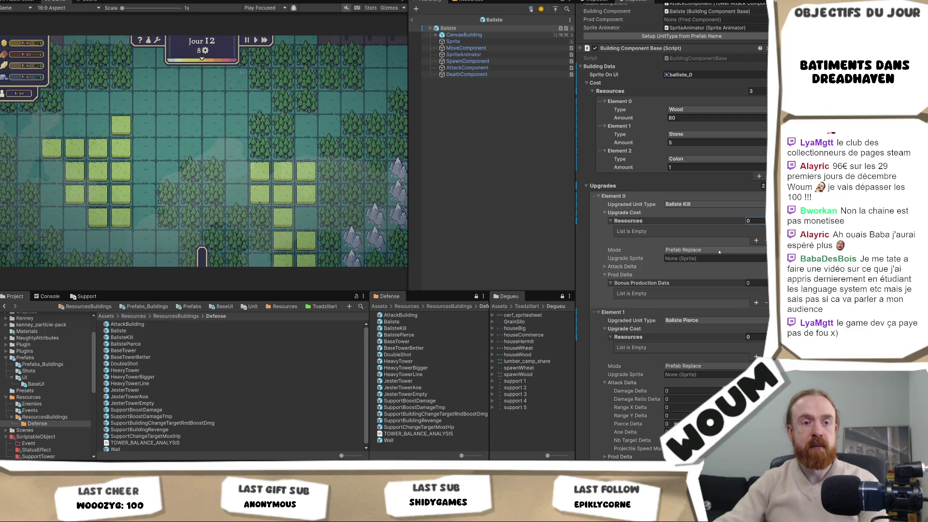
pyautogui.scroll(-4, 718, 252)
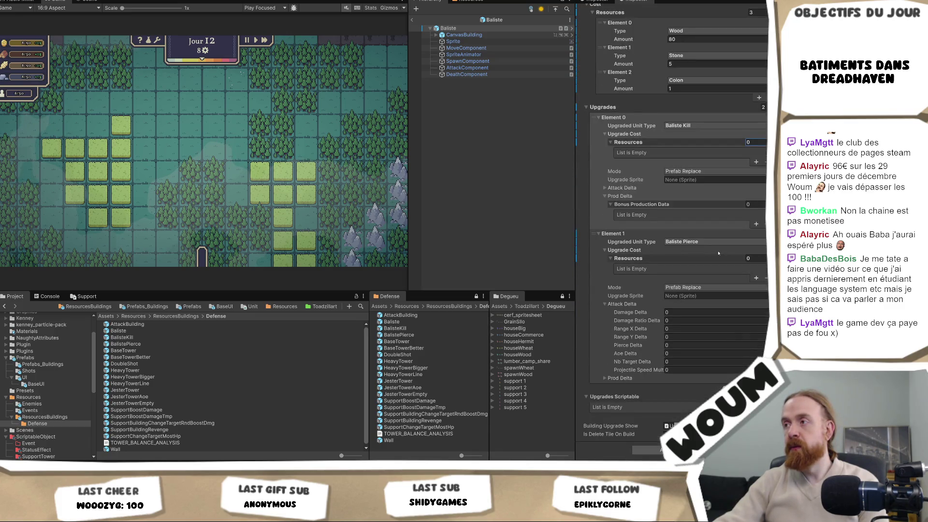
pyautogui.scroll(2, 718, 253)
pyautogui.scroll(2, 718, 253)
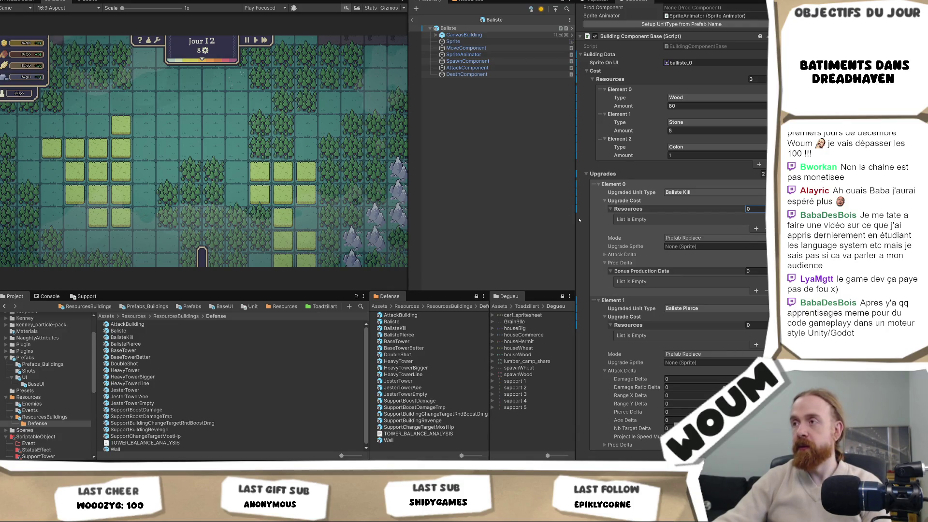
# Narrow the Inspector to widen the Game view, then open the BaseTower prefab
pyautogui.moveTo(576, 220)
pyautogui.mouseDown()
pyautogui.moveTo(585, 221)
pyautogui.moveTo(563, 225)
pyautogui.mouseUp()
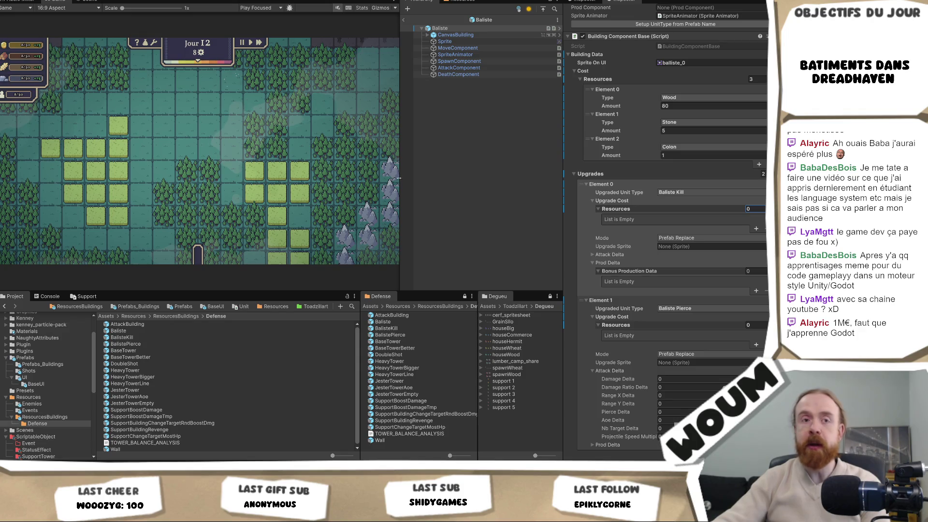
pyautogui.moveTo(400, 170)
pyautogui.mouseDown()
pyautogui.moveTo(462, 183)
pyautogui.moveTo(417, 183)
pyautogui.mouseUp()
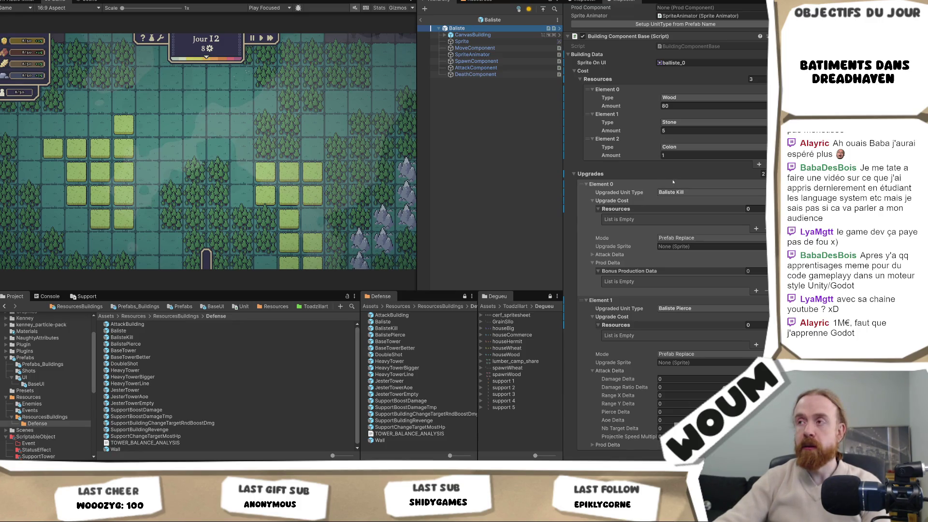
pyautogui.scroll(2, 644, 277)
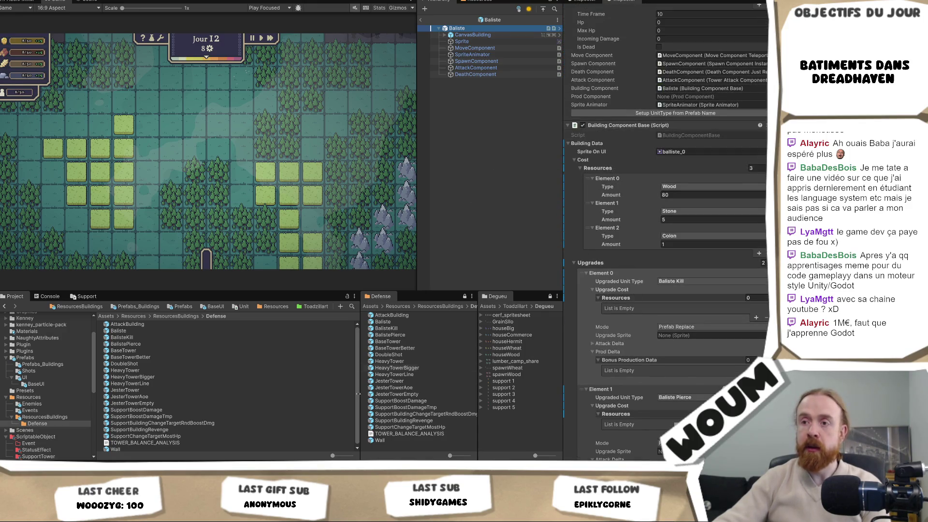
pyautogui.doubleClick(406, 341)
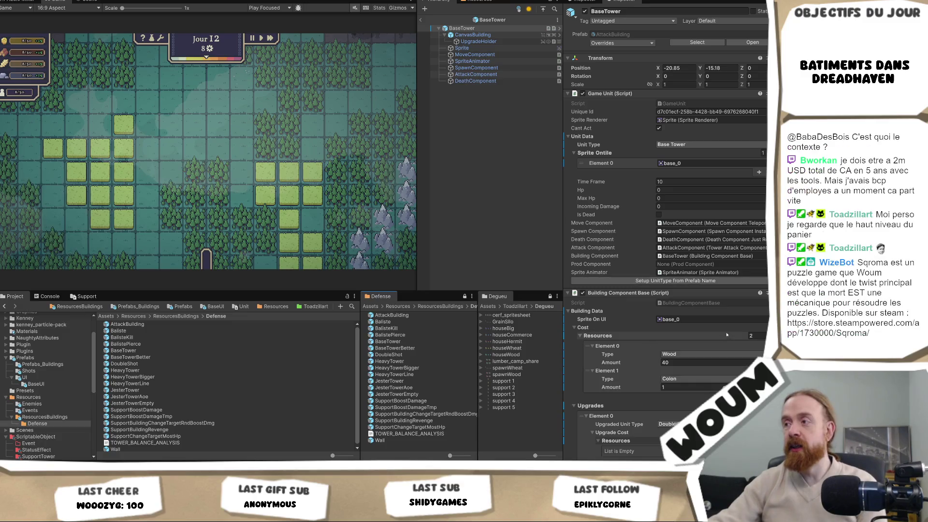
# Scroll the BaseTower Inspector down to check the Double Shot upgrade's empty cost list
pyautogui.scroll(-4, 706, 341)
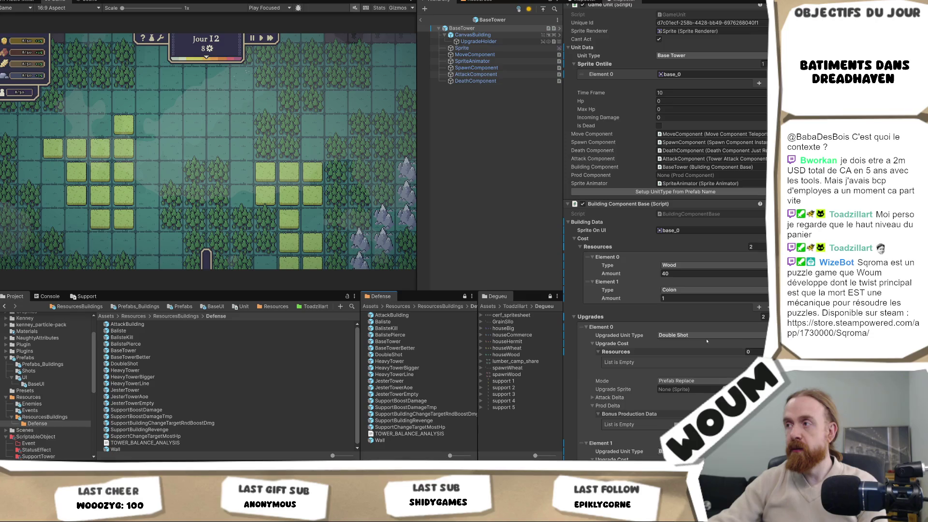
pyautogui.scroll(-6, 706, 340)
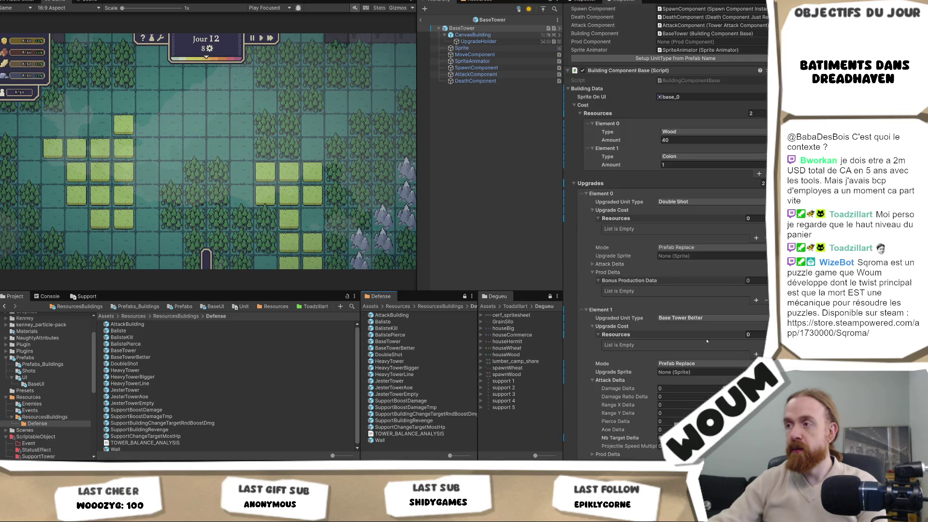
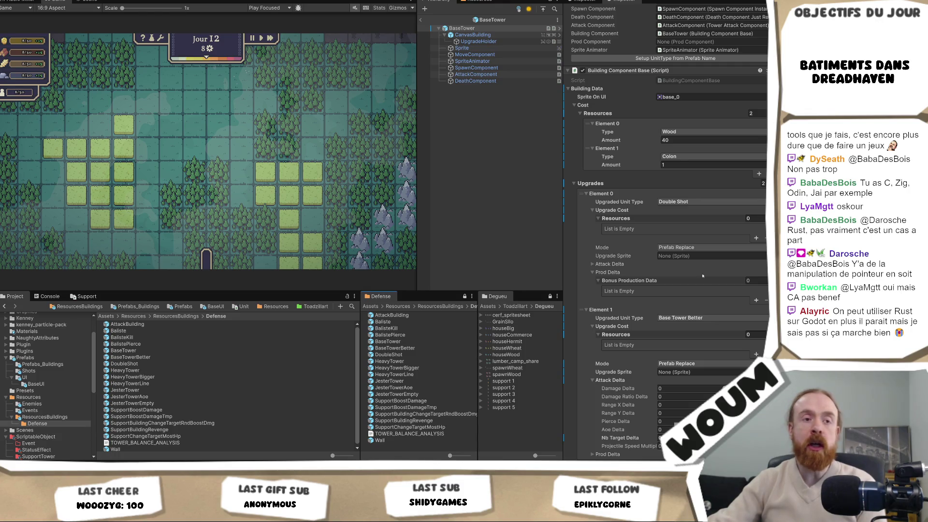
# Widen the Inspector and Game view panels and scroll through BaseTower's Inspector
pyautogui.scroll(-2, 696, 299)
pyautogui.scroll(-3, 696, 300)
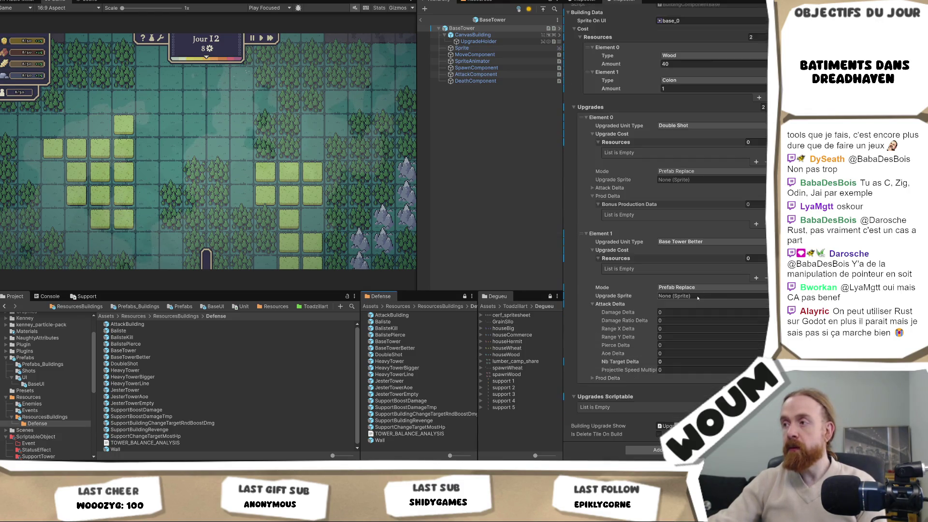
pyautogui.scroll(10, 697, 298)
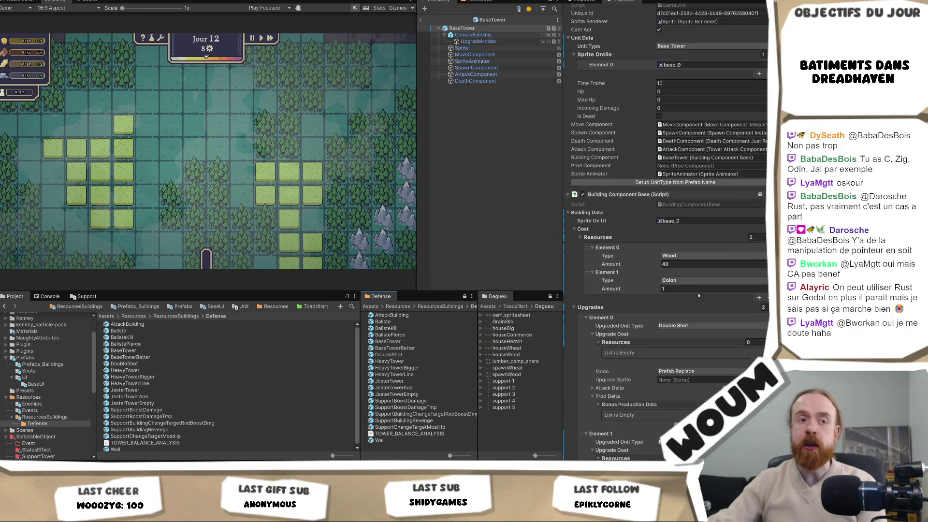
pyautogui.scroll(3, 698, 295)
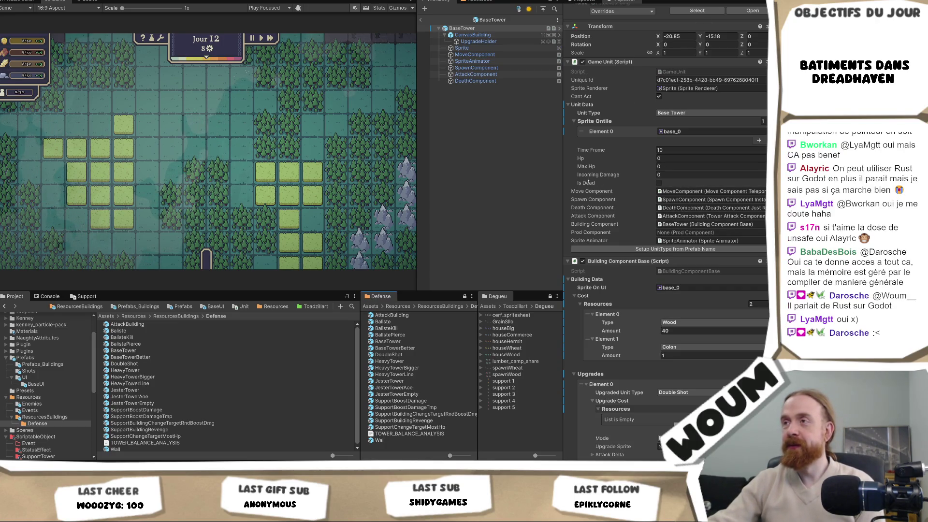
pyautogui.moveTo(564, 163)
pyautogui.mouseDown()
pyautogui.moveTo(534, 167)
pyautogui.moveTo(552, 169)
pyautogui.mouseUp()
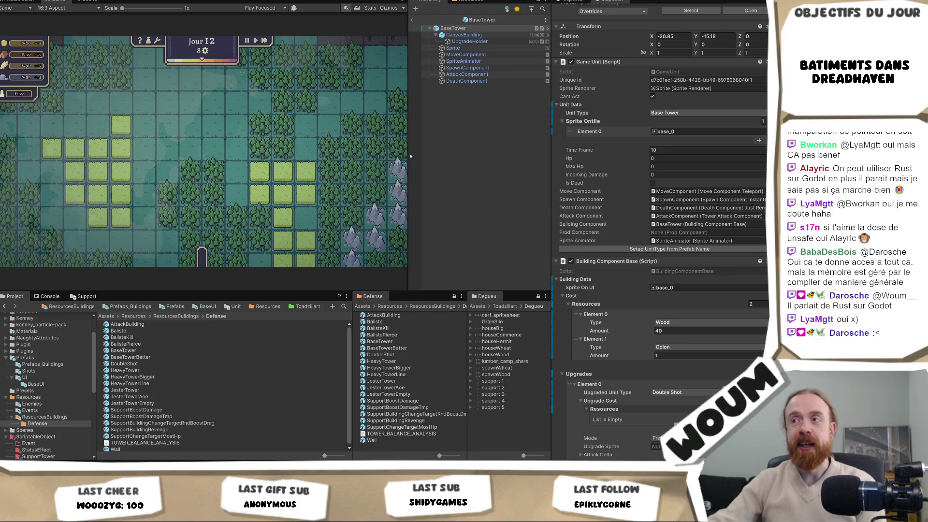
pyautogui.moveTo(410, 155)
pyautogui.mouseDown()
pyautogui.moveTo(492, 165)
pyautogui.moveTo(427, 168)
pyautogui.mouseUp()
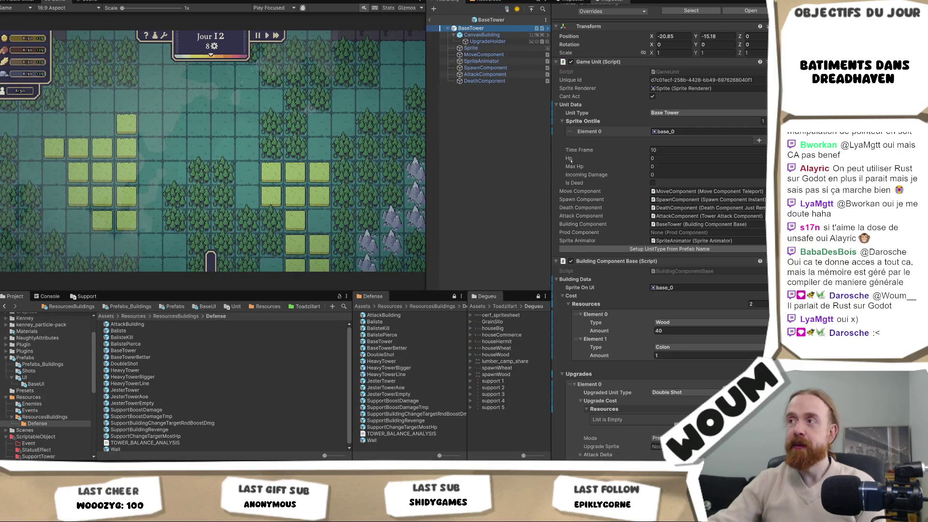
pyautogui.scroll(-10, 720, 205)
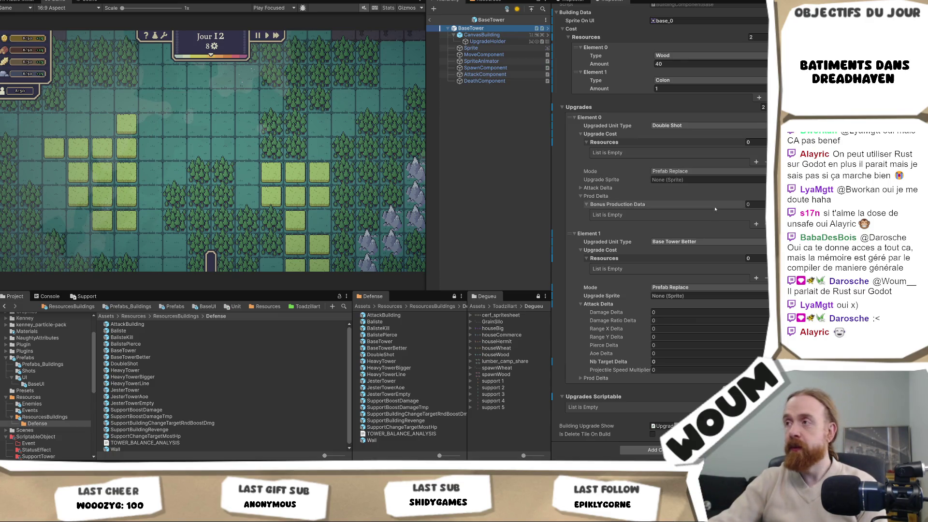
pyautogui.scroll(3, 715, 209)
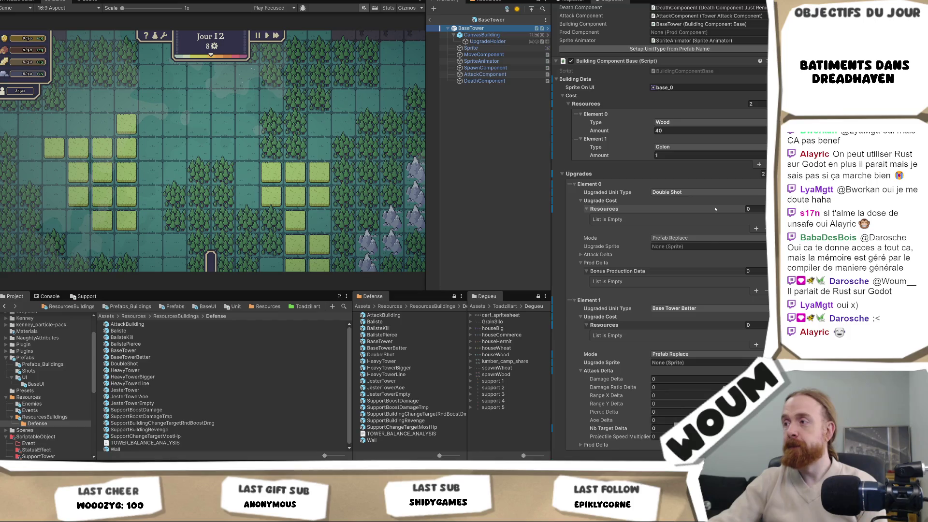
pyautogui.scroll(-3, 715, 209)
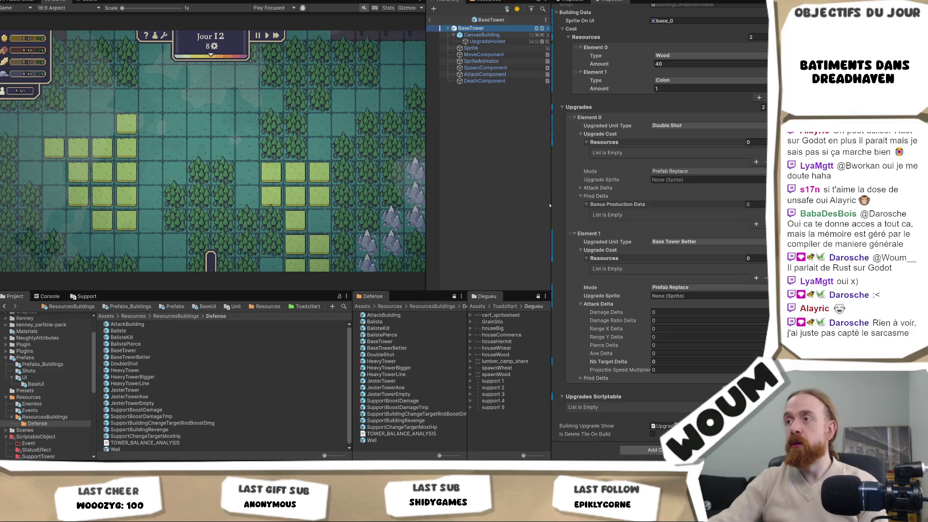
# Resize the Game view so the Hierarchy shows BaseTower's children, then bring Visual Studio forward
pyautogui.moveTo(549, 204); pyautogui.dragTo(528, 203)
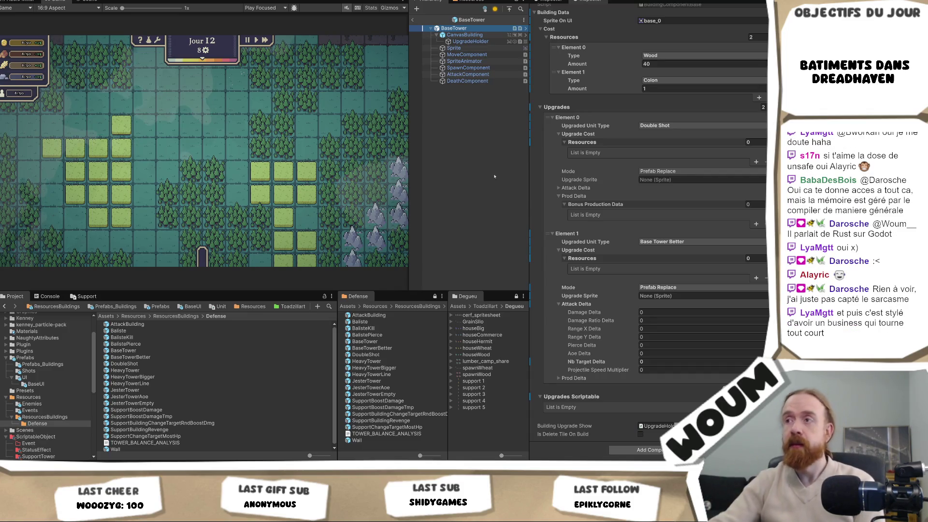
pyautogui.moveTo(407, 130)
pyautogui.mouseDown()
pyautogui.moveTo(503, 142)
pyautogui.moveTo(443, 148)
pyautogui.moveTo(502, 155)
pyautogui.mouseUp()
pyautogui.moveTo(556, 163)
pyautogui.mouseDown()
pyautogui.moveTo(426, 165)
pyautogui.moveTo(459, 167)
pyautogui.moveTo(441, 171)
pyautogui.mouseUp()
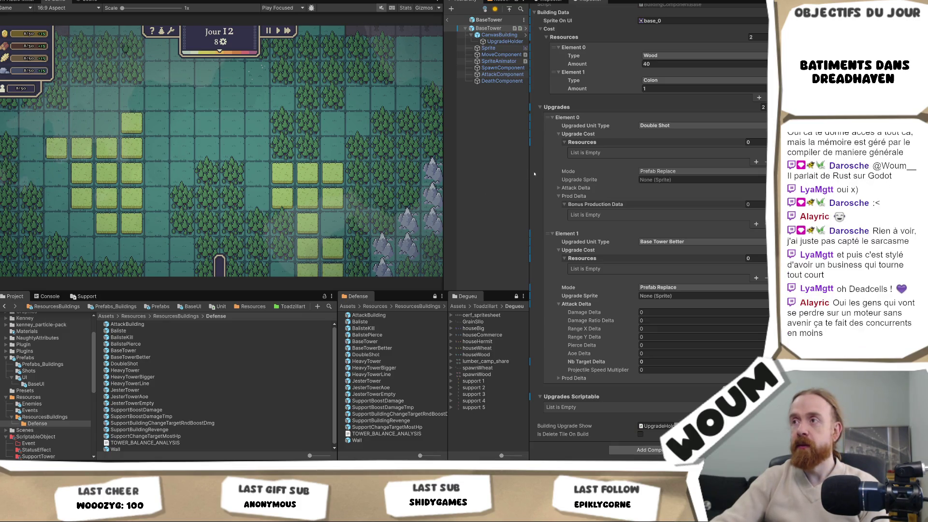
pyautogui.moveTo(530, 155); pyautogui.dragTo(554, 154)
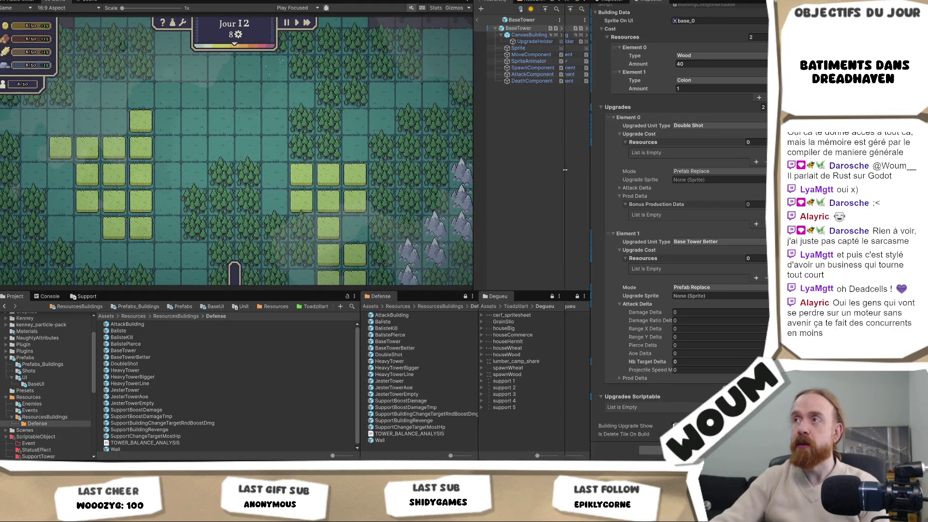
pyautogui.moveTo(444, 146)
pyautogui.mouseDown()
pyautogui.moveTo(377, 147)
pyautogui.moveTo(437, 147)
pyautogui.mouseUp()
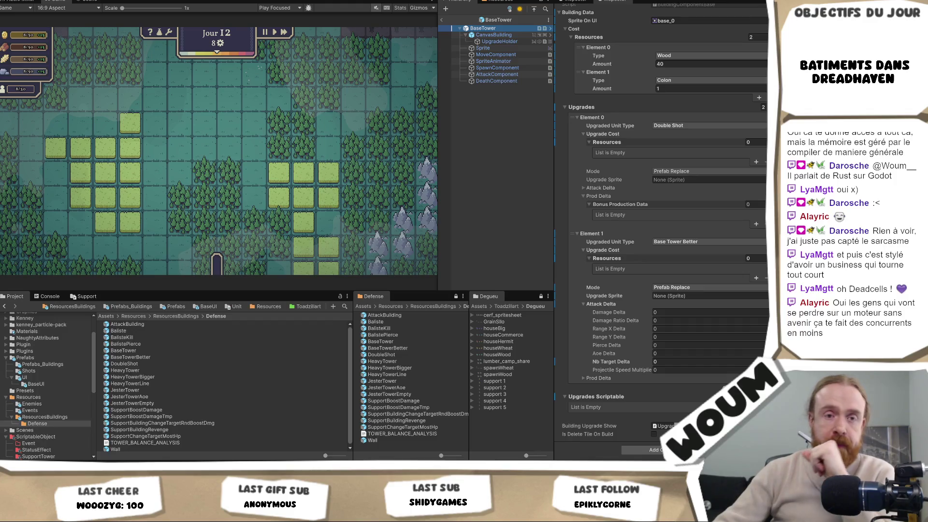
pyautogui.hotkey('alt', 'Tab')
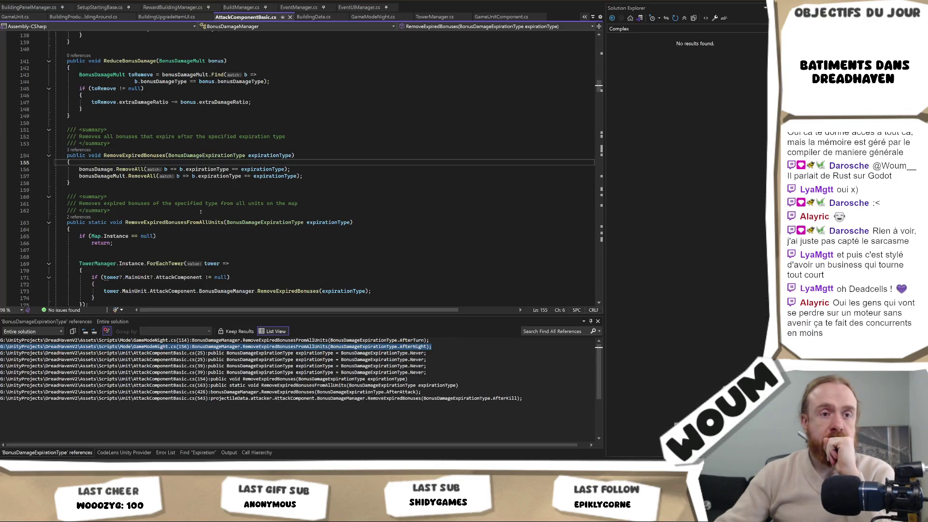
pyautogui.click(212, 197)
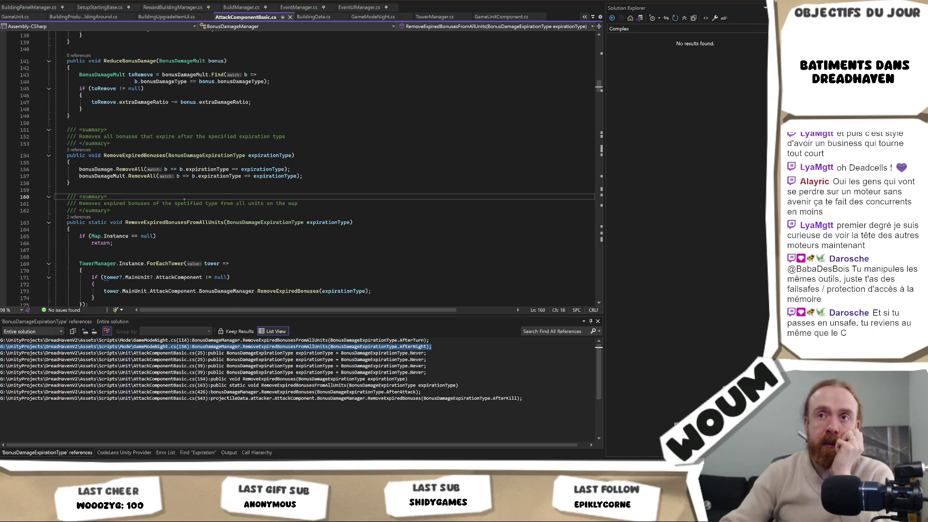
pyautogui.scroll(3, 184, 200)
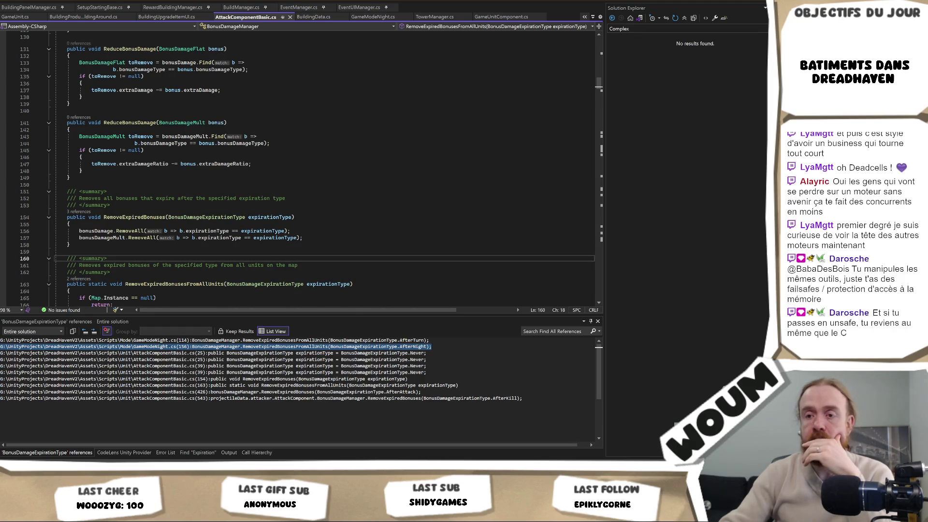
pyautogui.hotkey('alt', 'Tab')
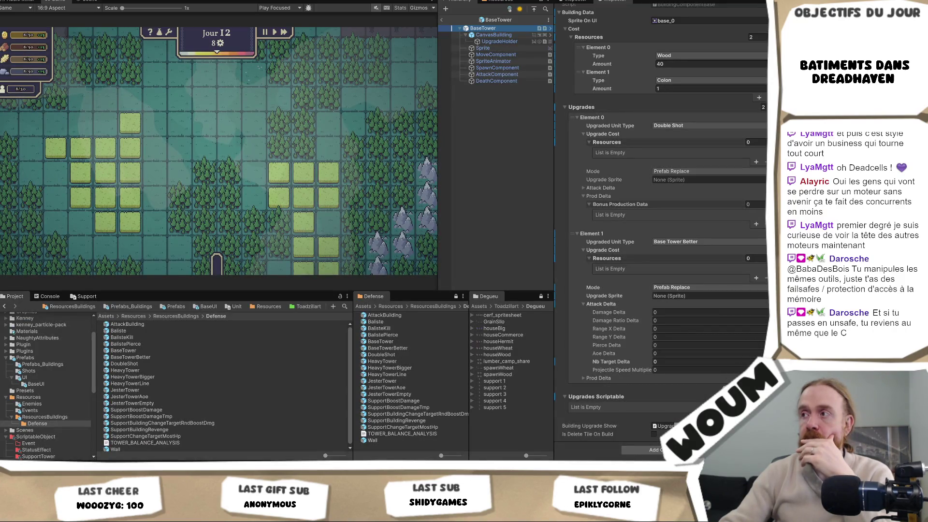
pyautogui.hotkey('alt', 'Tab')
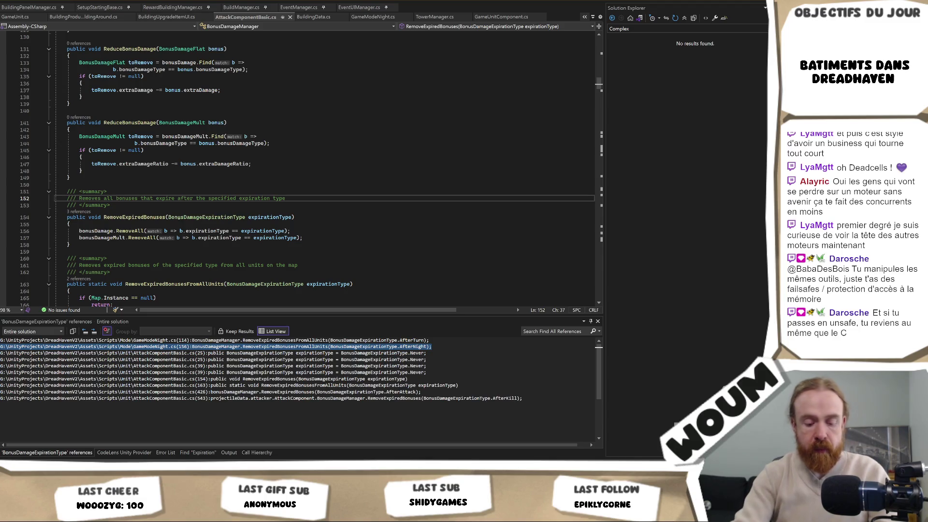
# Rename the UpgradeMode value PrefabReplace to Upgrade across the project and save all files
pyautogui.press('Return')
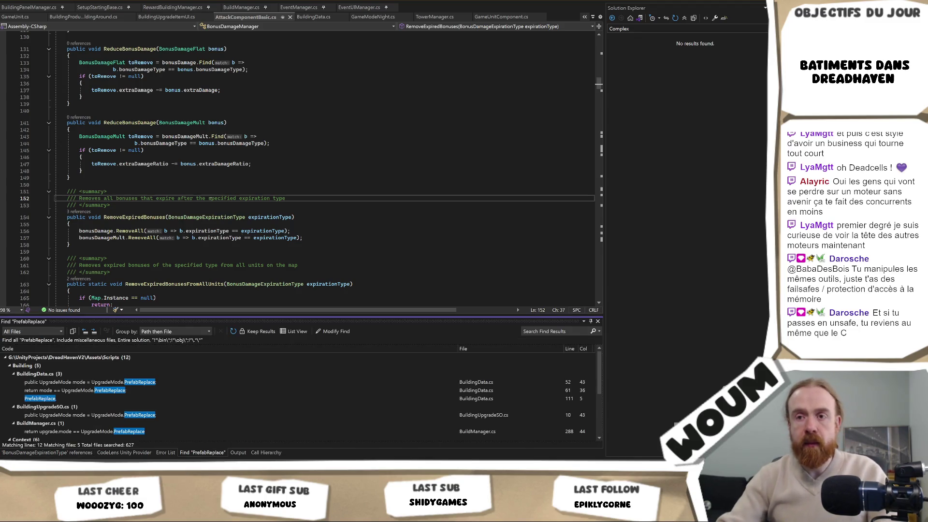
pyautogui.press('F8')
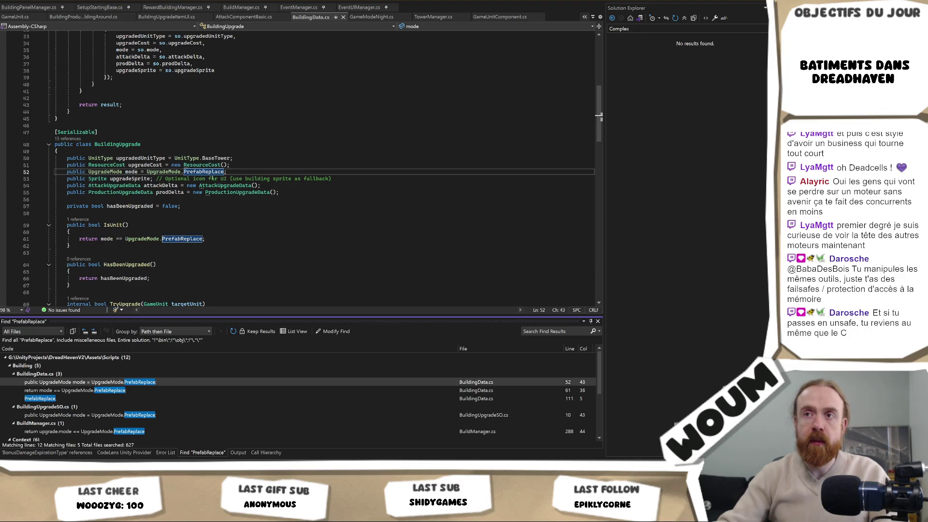
pyautogui.keyDown('ctrl'); pyautogui.click(200, 172); pyautogui.keyUp('ctrl')
pyautogui.rightClick(85, 167)
pyautogui.click(188, 179)
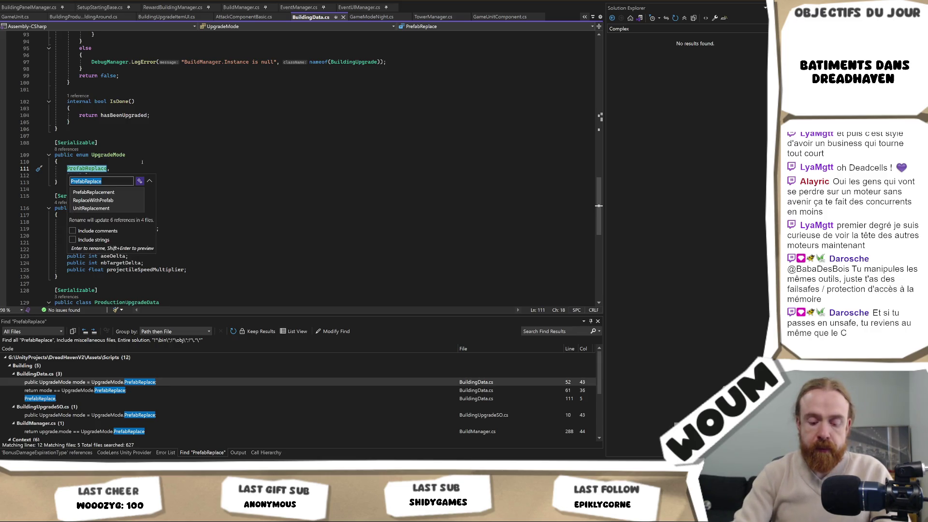
pyautogui.write('Upgrade')
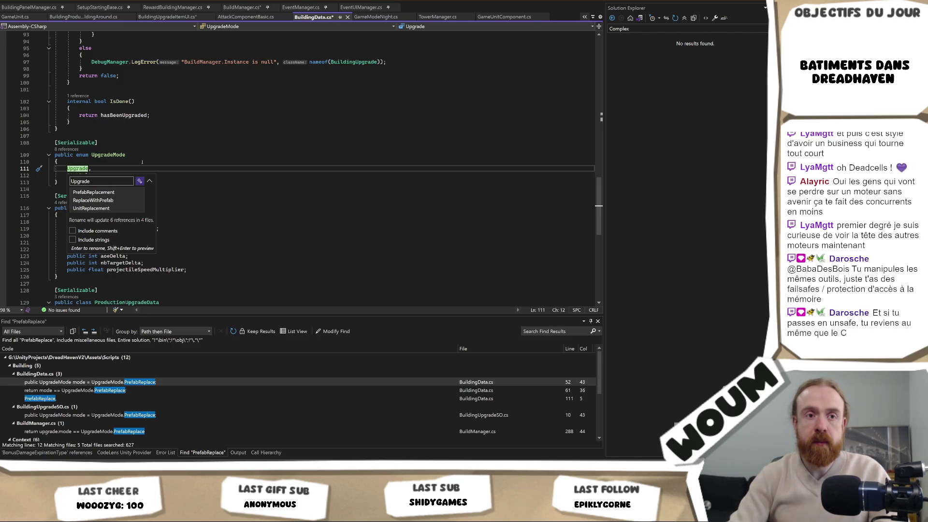
pyautogui.press('Return')
pyautogui.hotkey('ctrl', 'shift', 's')
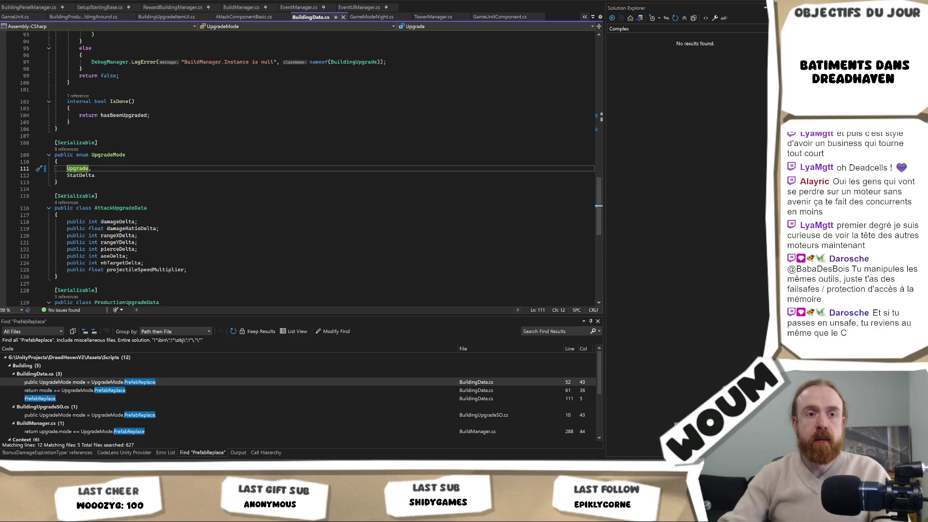
# Start renaming Upgrade again, cancel it, and jump to the IsUnit mode comparison on line 61
pyautogui.hotkey('ctrl', 'shift', 'Left')
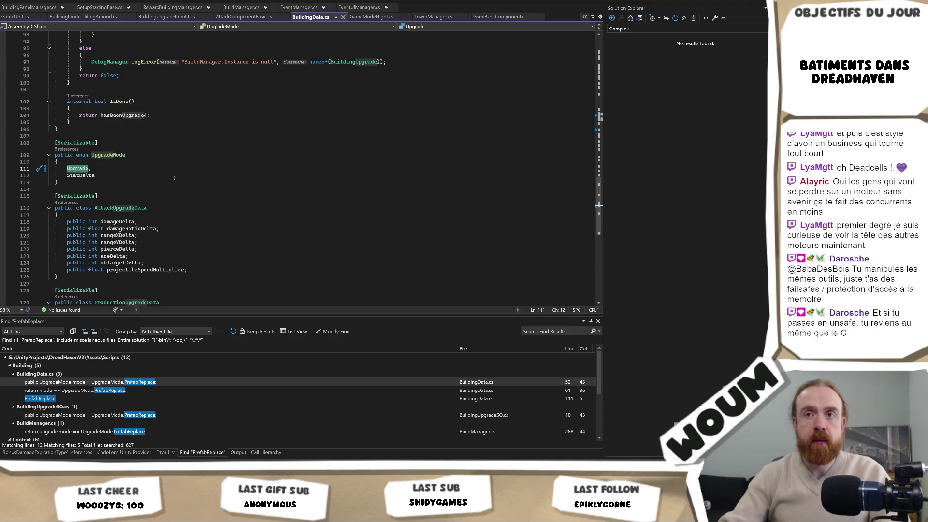
pyautogui.rightClick(86, 168)
pyautogui.click(134, 183)
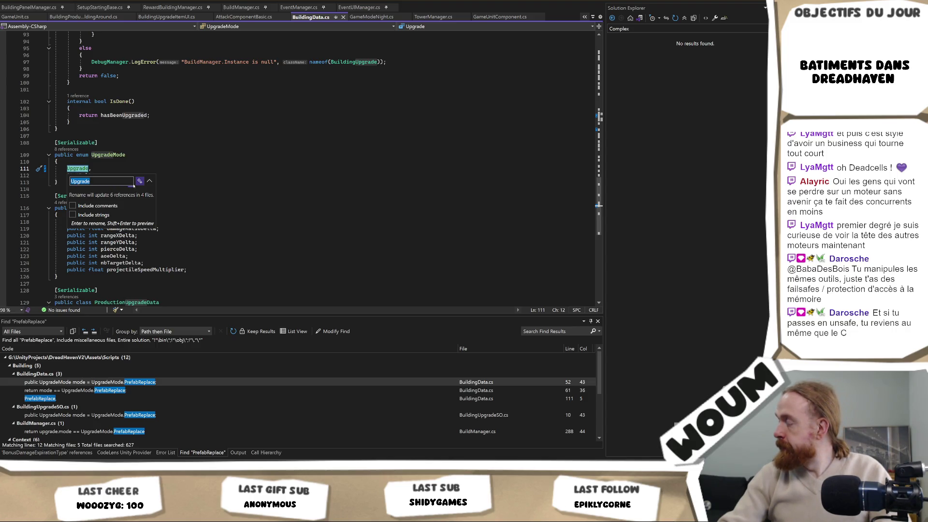
pyautogui.press('Escape')
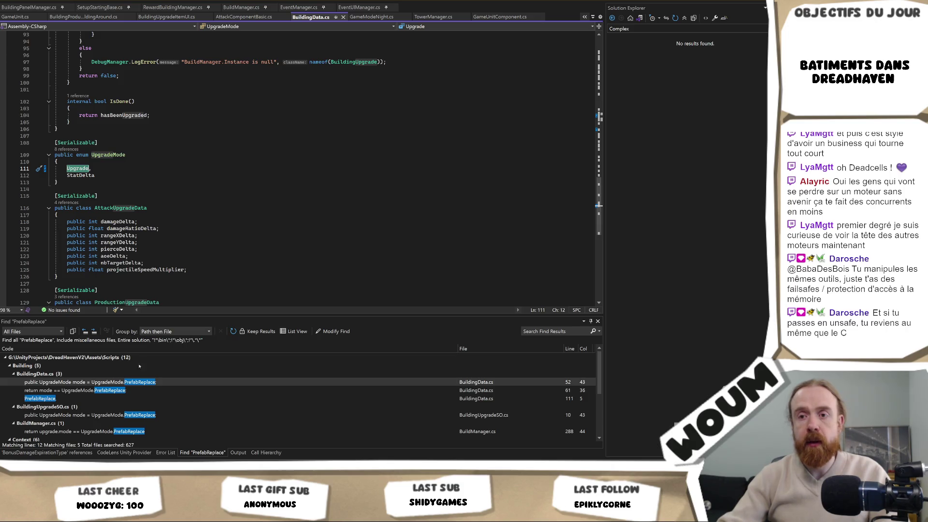
pyautogui.click(116, 390)
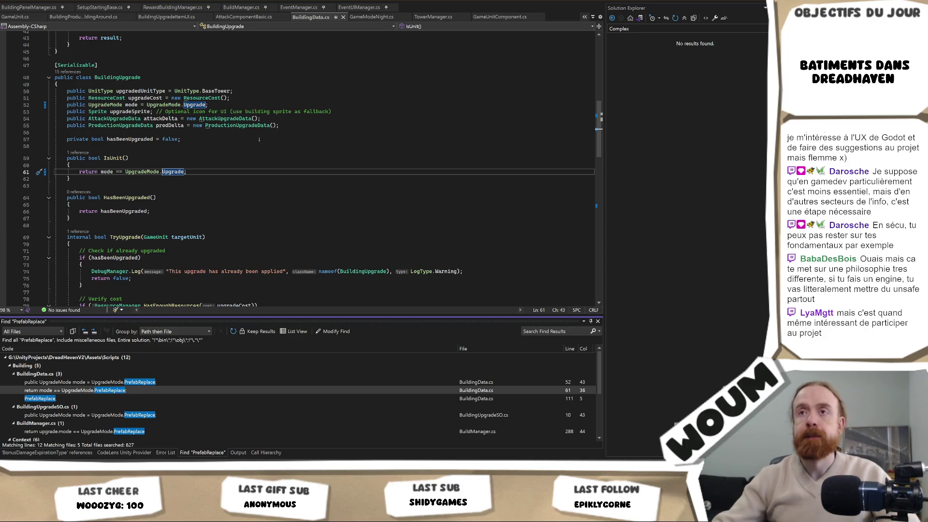
# Inspect BuildingUpgrade's upgradeCost field in BuildingData.cs, then switch back to the Unity Editor
pyautogui.scroll(-4, 191, 202)
pyautogui.scroll(5, 190, 201)
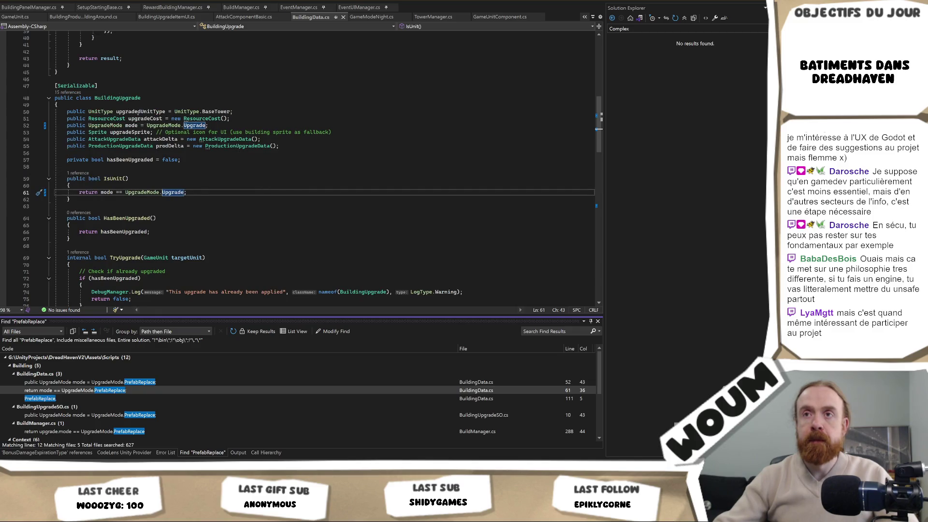
pyautogui.click(150, 119)
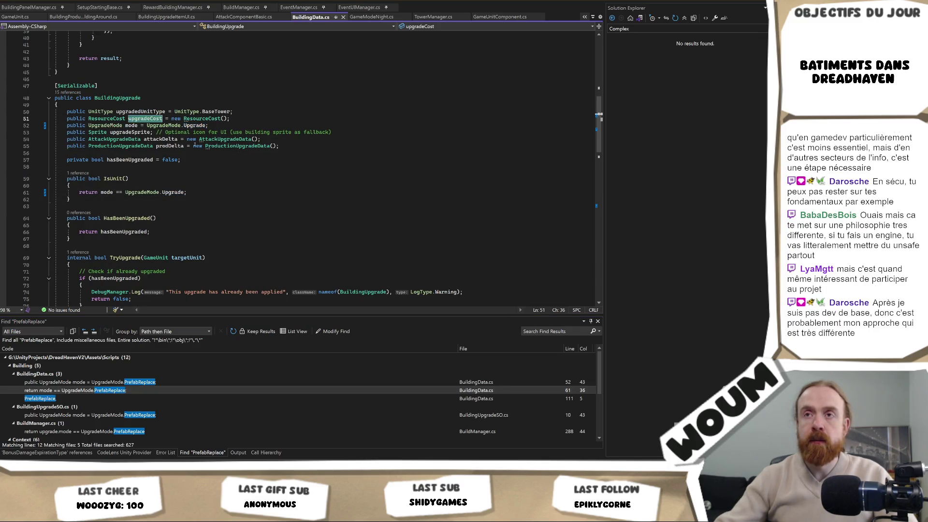
pyautogui.scroll(-15, 195, 145)
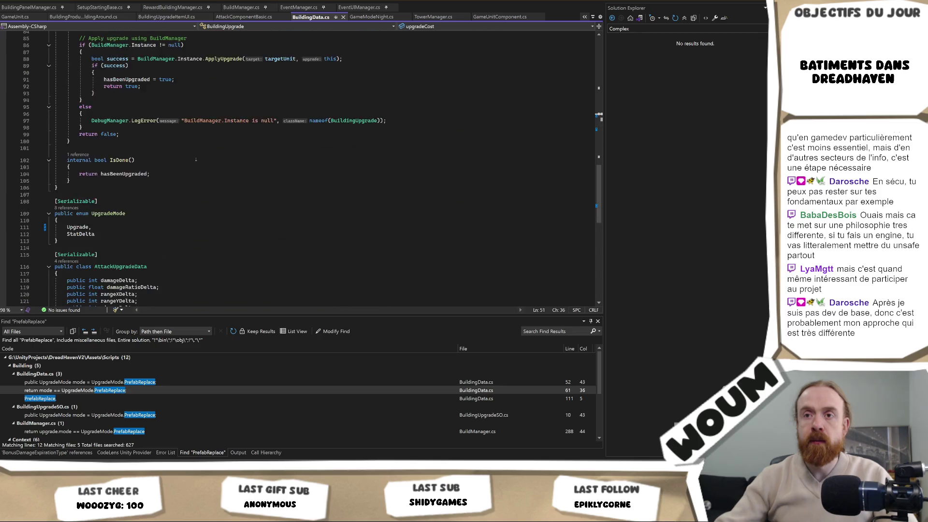
pyautogui.scroll(7, 195, 159)
pyautogui.scroll(7, 196, 161)
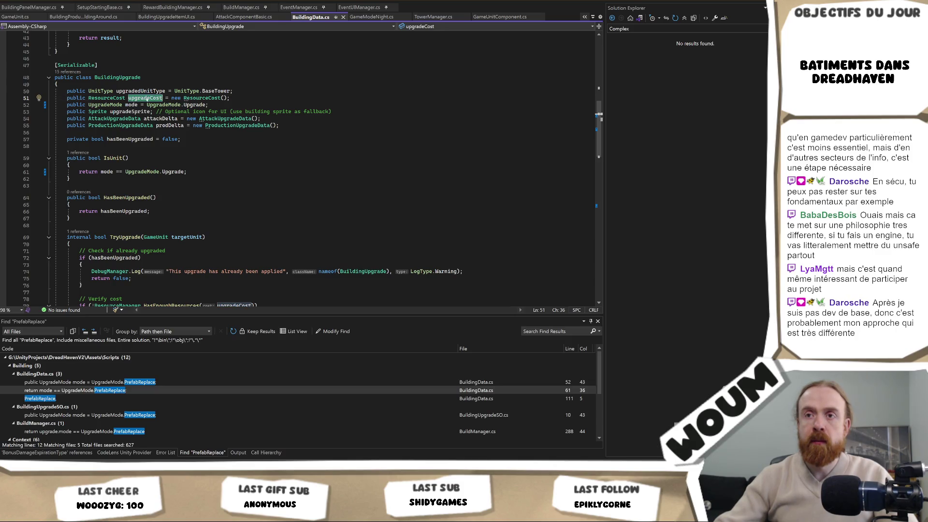
pyautogui.rightClick(147, 99)
pyautogui.click(374, 203)
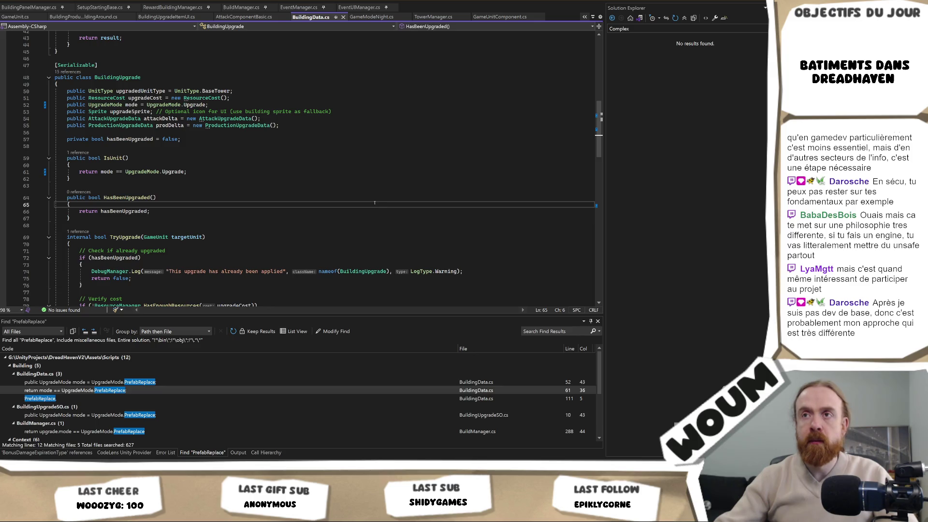
pyautogui.hotkey('alt', 'Tab')
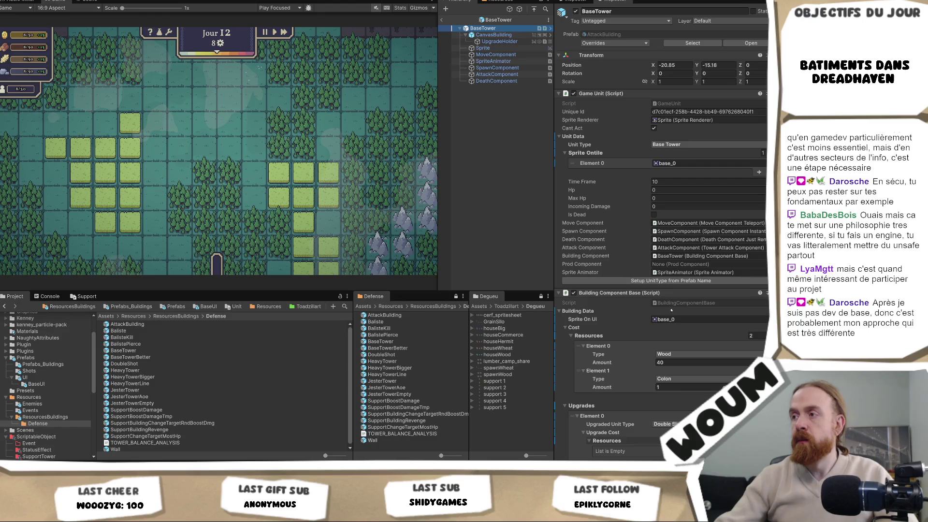
pyautogui.press('F2')
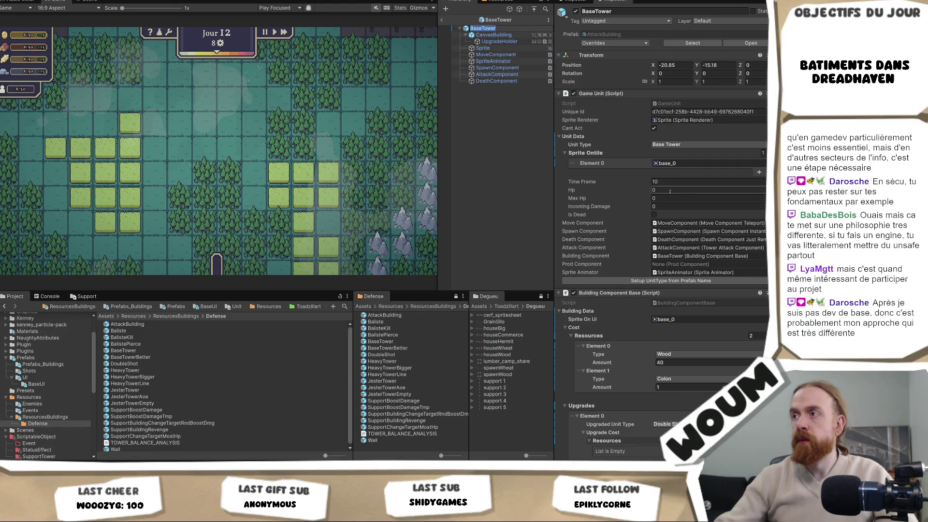
pyautogui.press('Return')
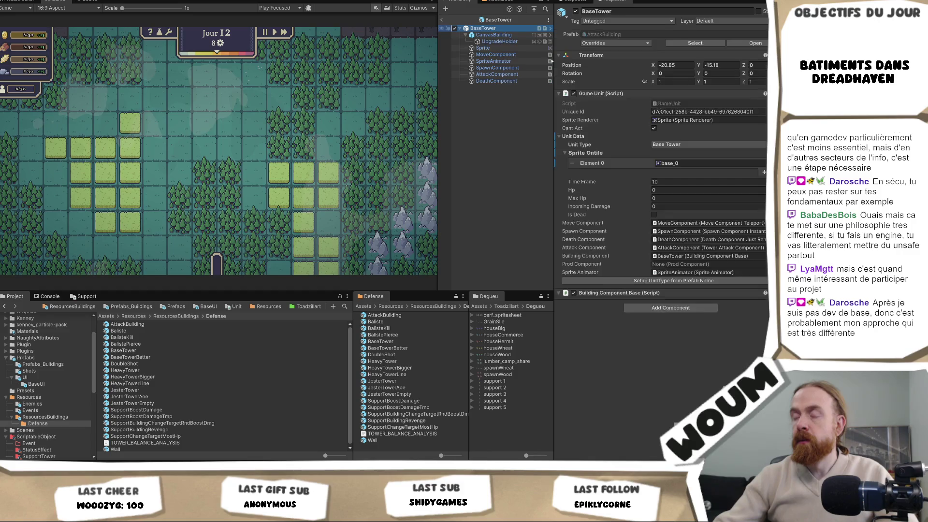
pyautogui.scroll(-4, 738, 298)
pyautogui.scroll(-5, 738, 298)
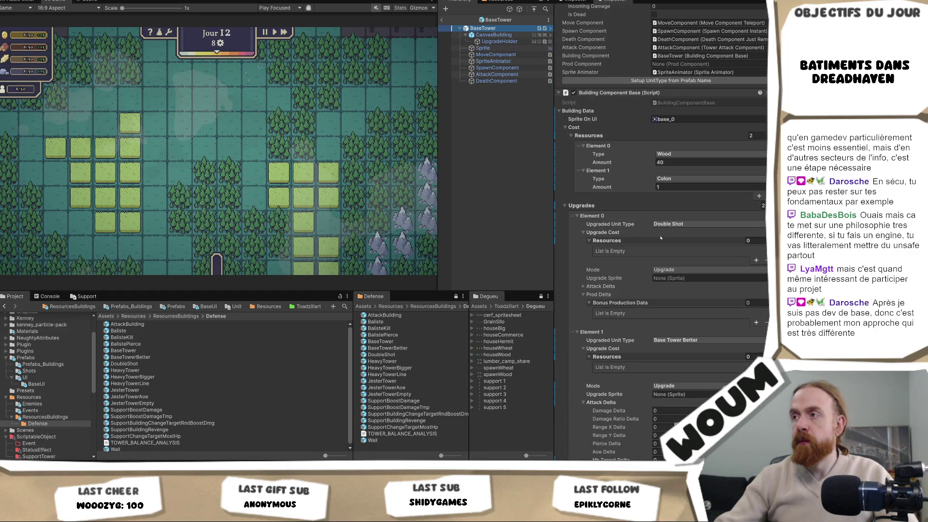
pyautogui.hotkey('alt', 'Tab')
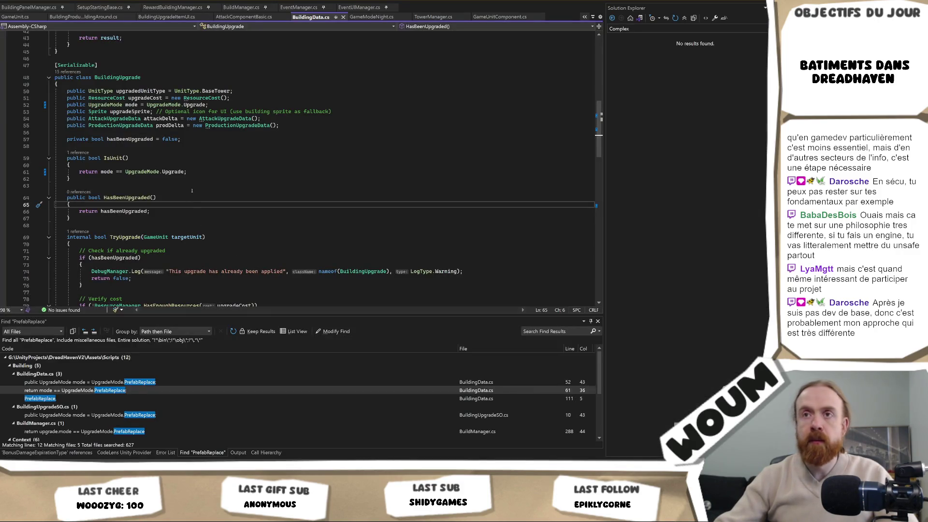
# Find all upgradeCost references and open its uses in BuildManager.cs line 302 and BuildingUpgradeItemUI.cs line 77
pyautogui.rightClick(154, 88)
pyautogui.click(146, 98)
pyautogui.rightClick(146, 97)
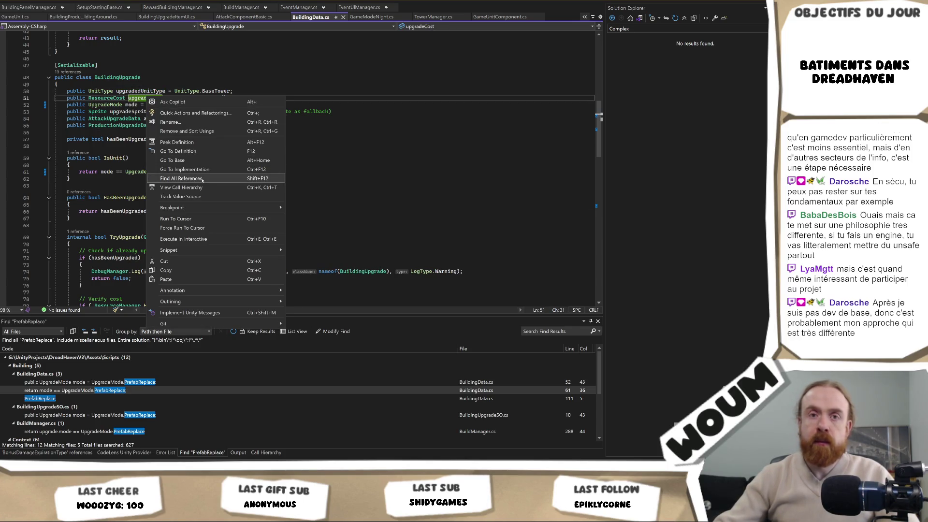
pyautogui.click(202, 178)
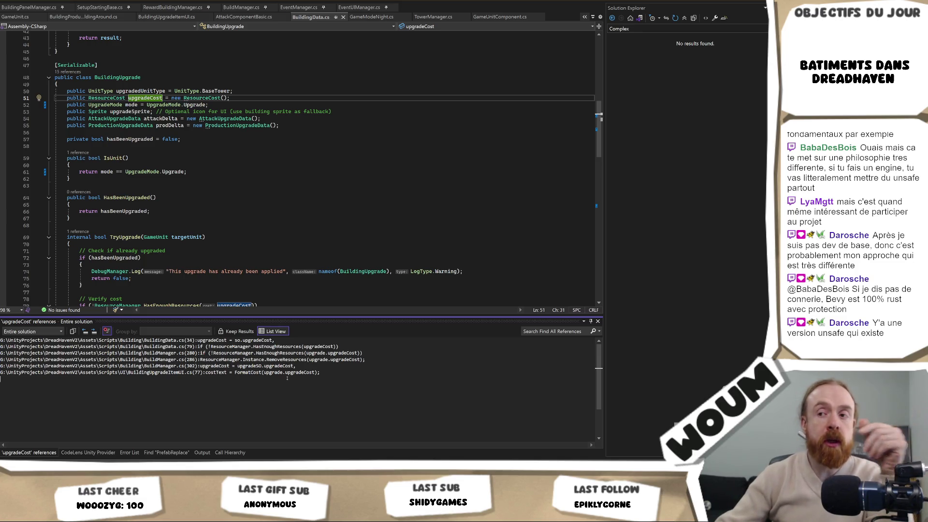
pyautogui.doubleClick(285, 365)
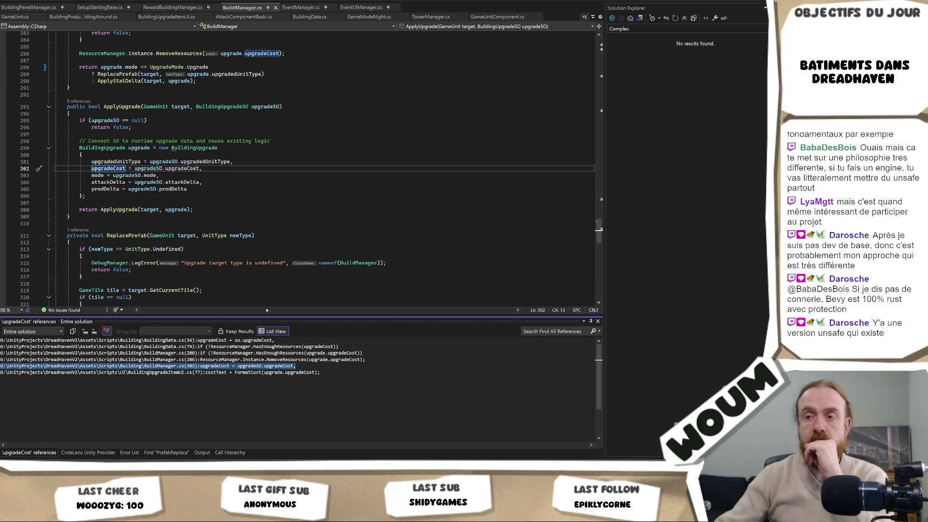
pyautogui.doubleClick(291, 372)
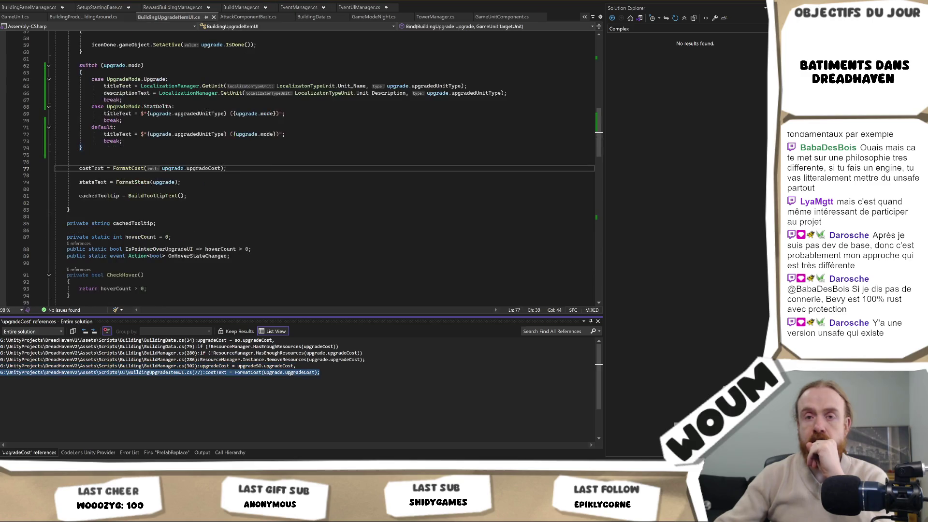
pyautogui.doubleClick(253, 365)
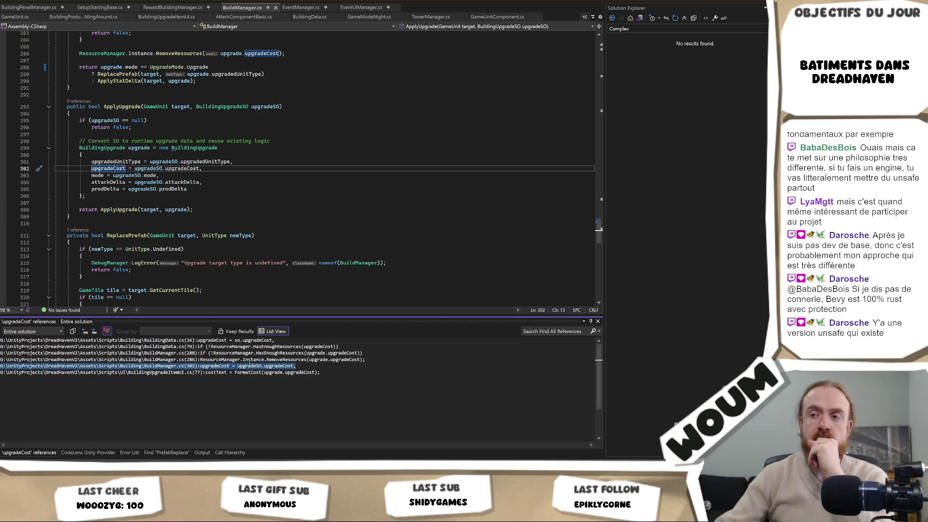
# Review the uses at BuildManager.cs lines 280 and 286 and BuildingData.cs line 79, ending on the line 51 declaration
pyautogui.scroll(2, 237, 156)
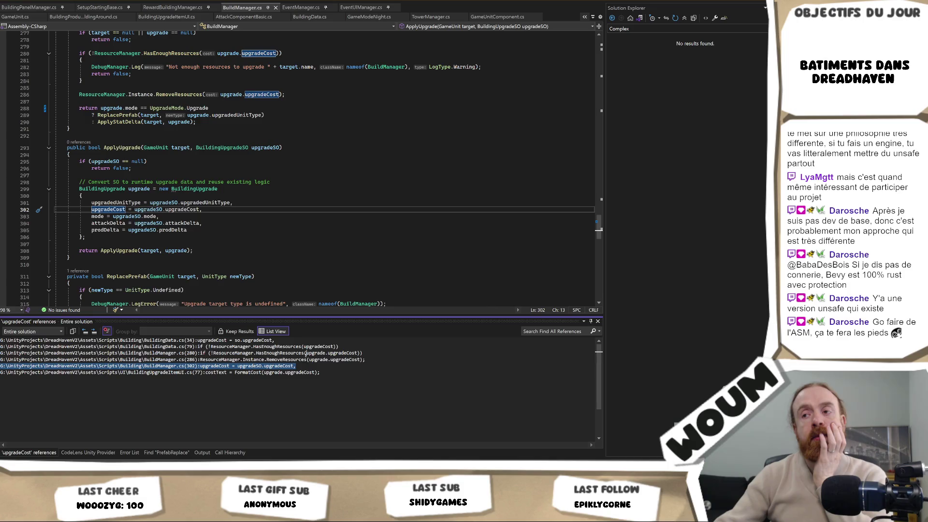
pyautogui.doubleClick(306, 353)
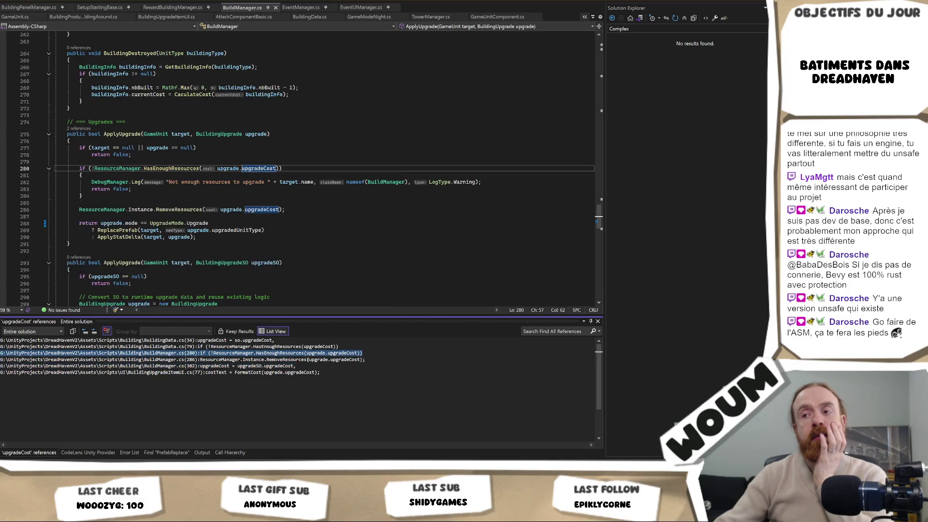
pyautogui.doubleClick(307, 359)
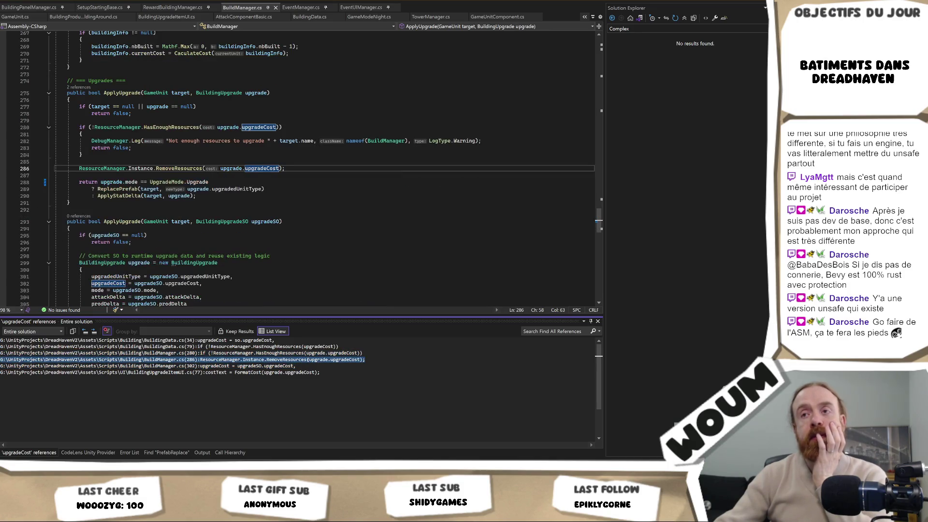
pyautogui.doubleClick(261, 346)
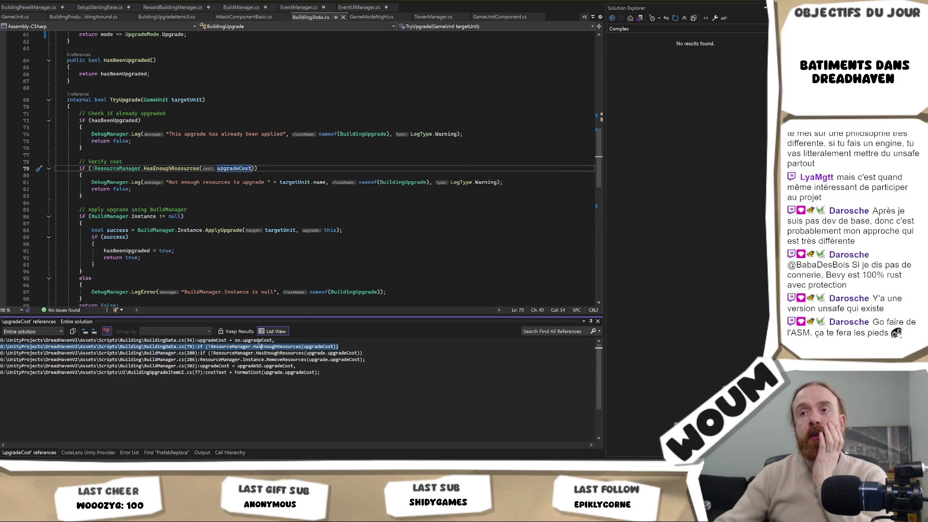
pyautogui.press('Up')
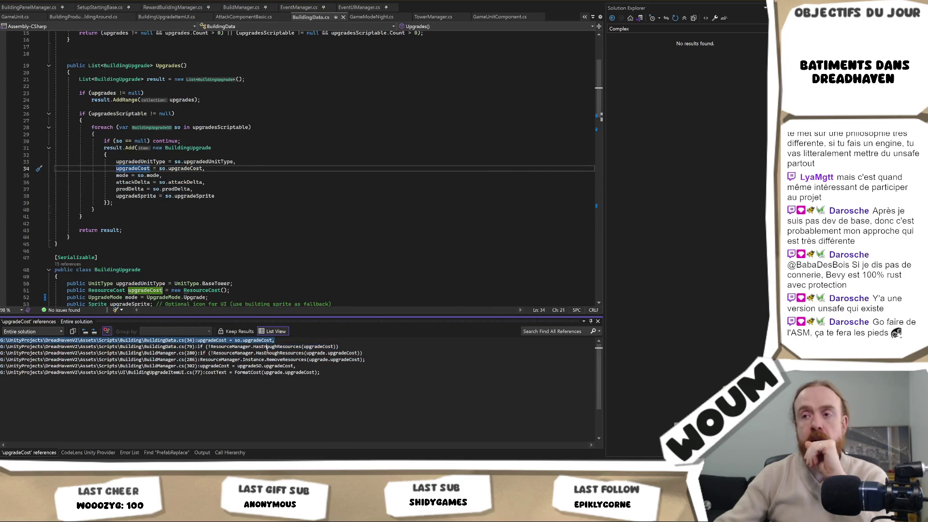
pyautogui.press('Down')
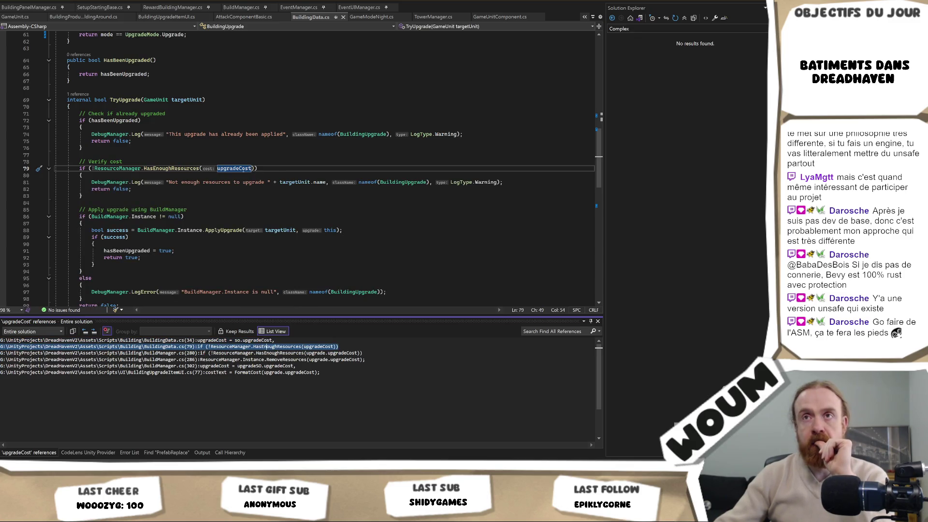
pyautogui.scroll(2, 244, 170)
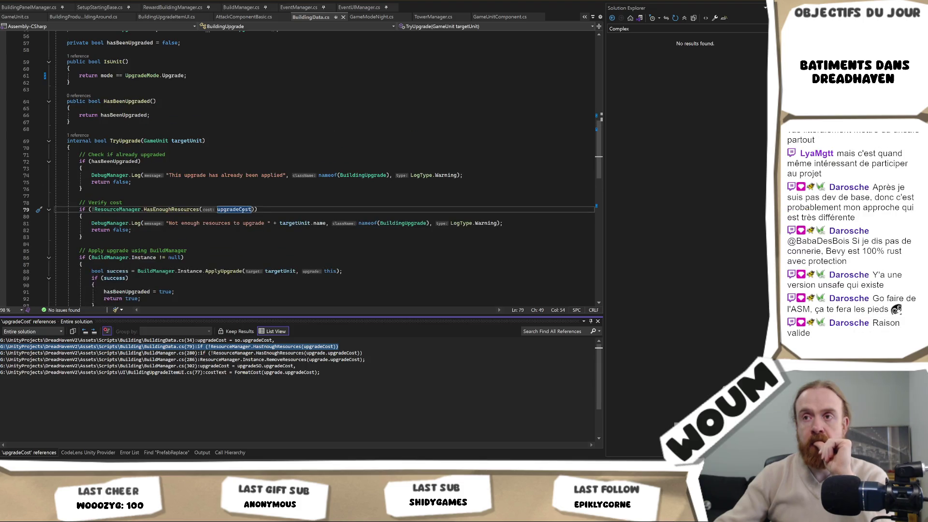
pyautogui.click(259, 209)
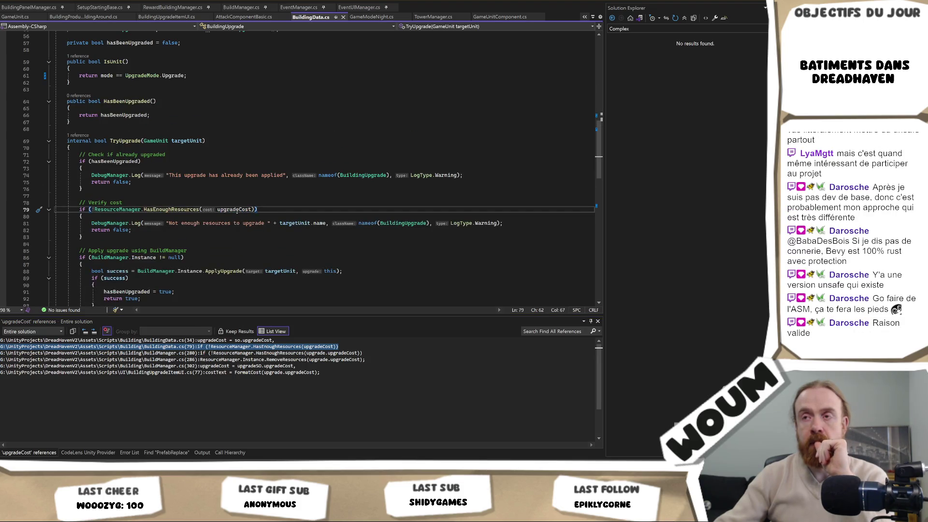
pyautogui.keyDown('ctrl'); pyautogui.click(236, 209); pyautogui.keyUp('ctrl')
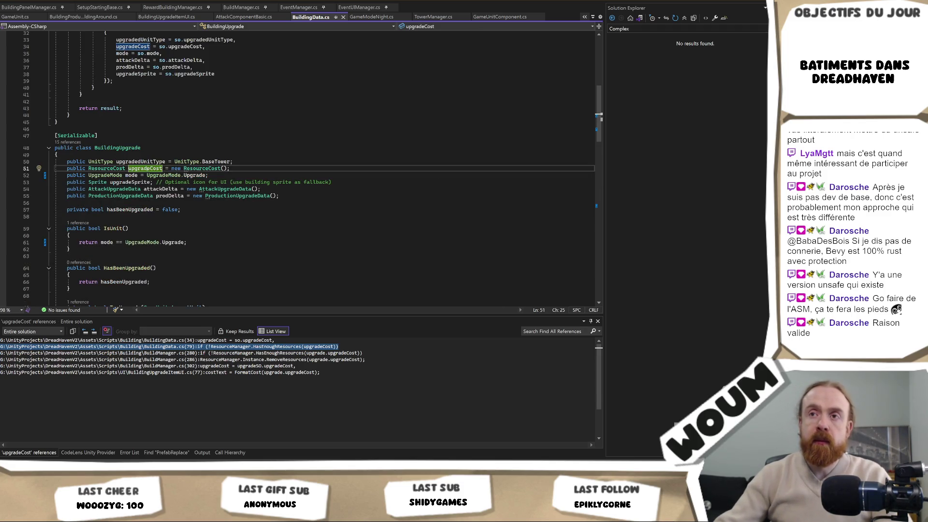
# Encapsulate the upgradeCost field on line 51 into a public UpgradeCost property used by all references
pyautogui.rightClick(146, 167)
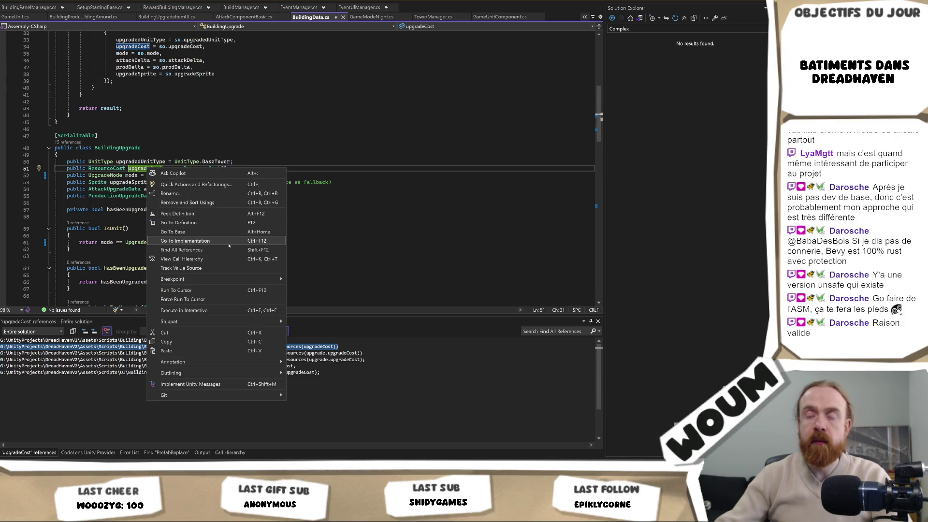
pyautogui.click(131, 168)
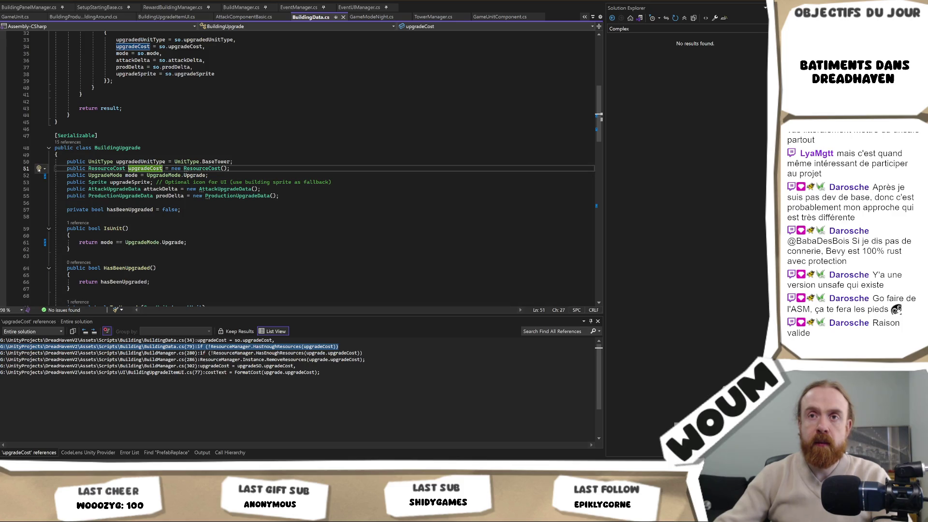
pyautogui.click(39, 168)
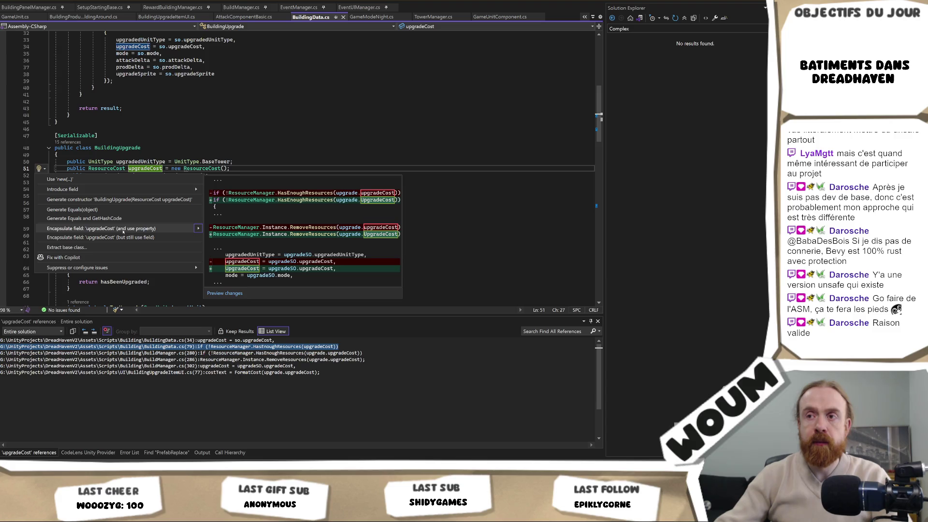
pyautogui.click(123, 231)
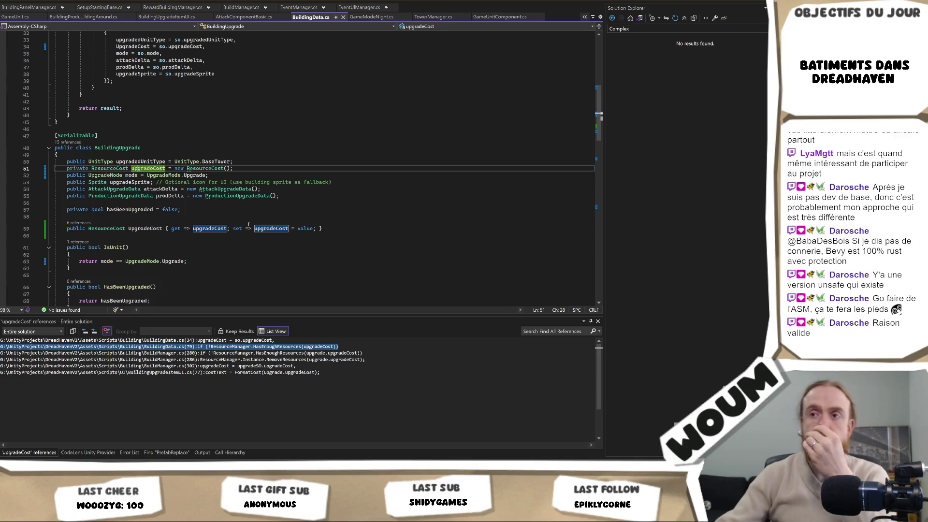
pyautogui.scroll(-3, 248, 222)
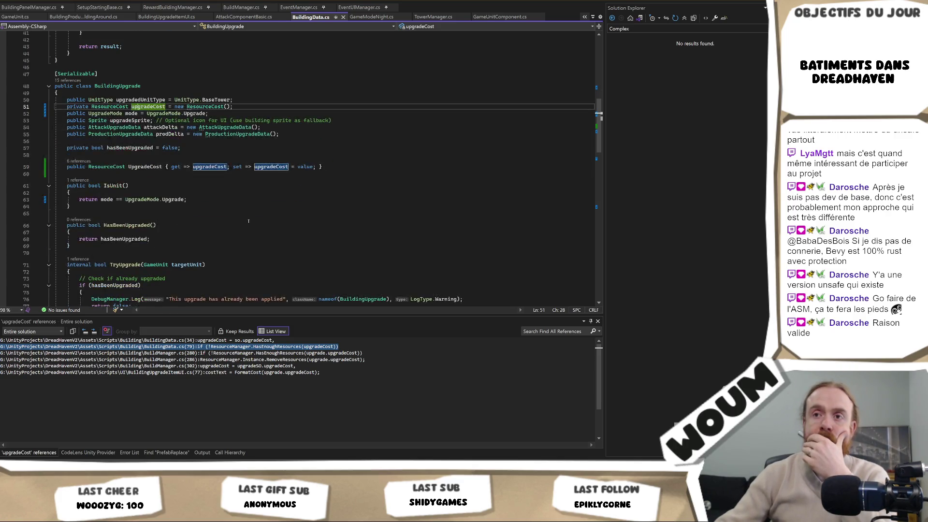
pyautogui.scroll(-13, 248, 220)
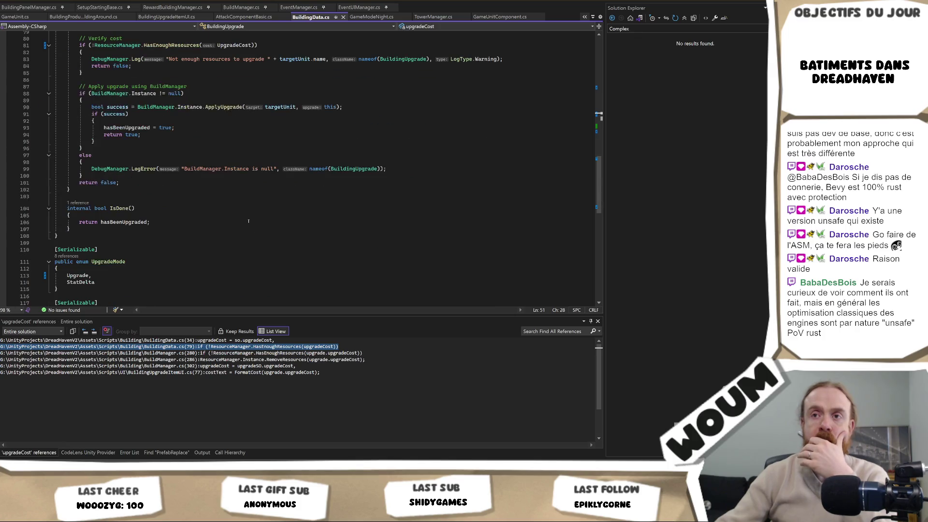
pyautogui.scroll(-2, 248, 221)
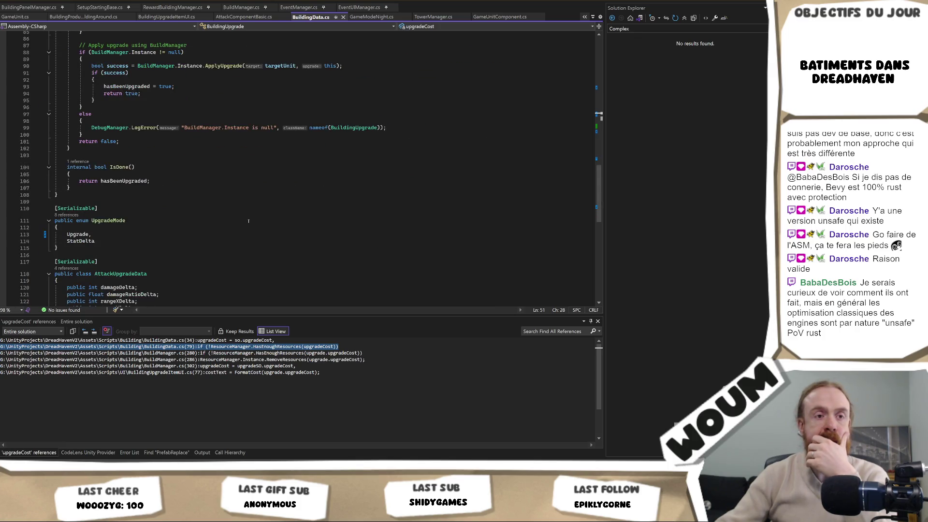
pyautogui.scroll(10, 249, 221)
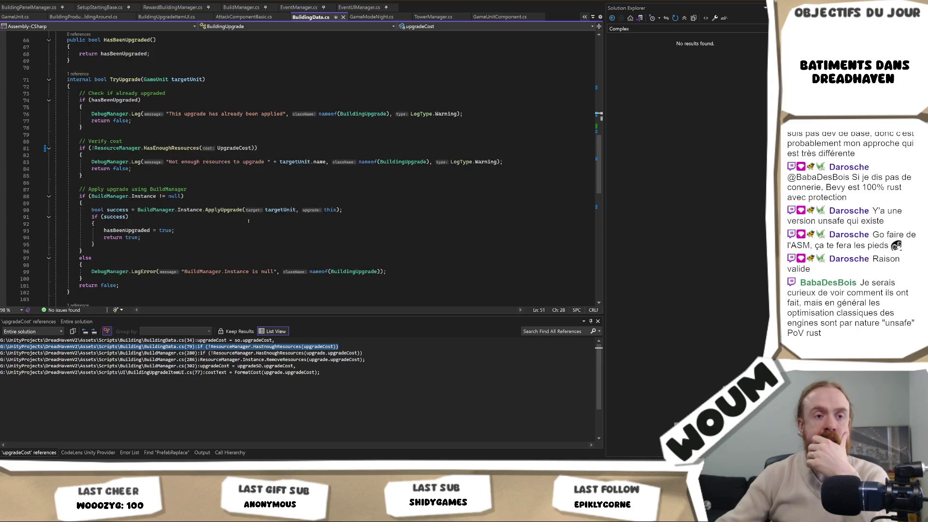
pyautogui.scroll(3, 249, 221)
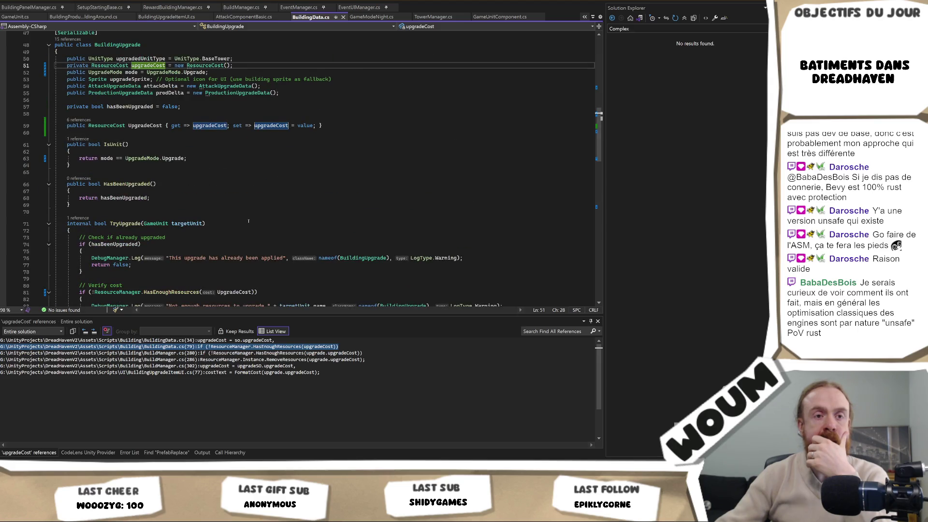
pyautogui.scroll(3, 248, 221)
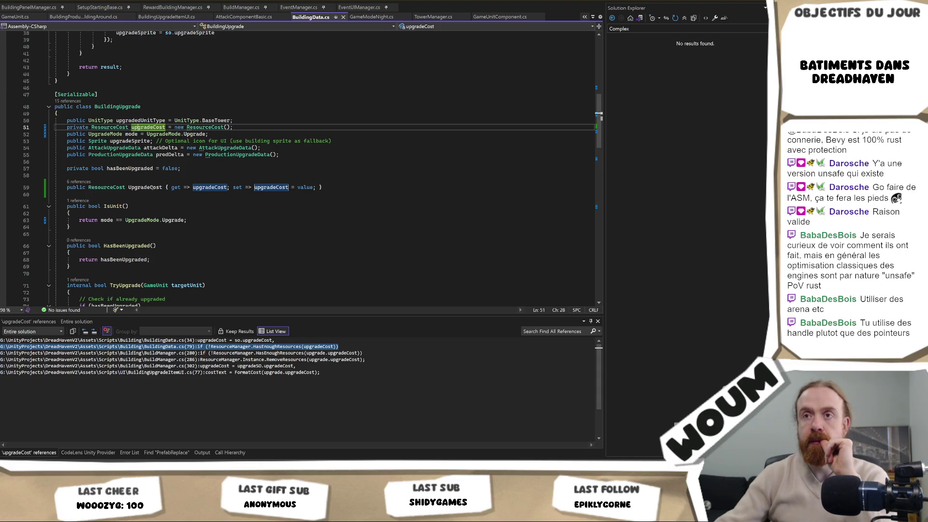
# List all UpgradeCost references and open those in BuildingUpgradeItemUI.cs, BuildManager.cs and BuildingData.cs line 81
pyautogui.rightClick(151, 186)
pyautogui.click(164, 279)
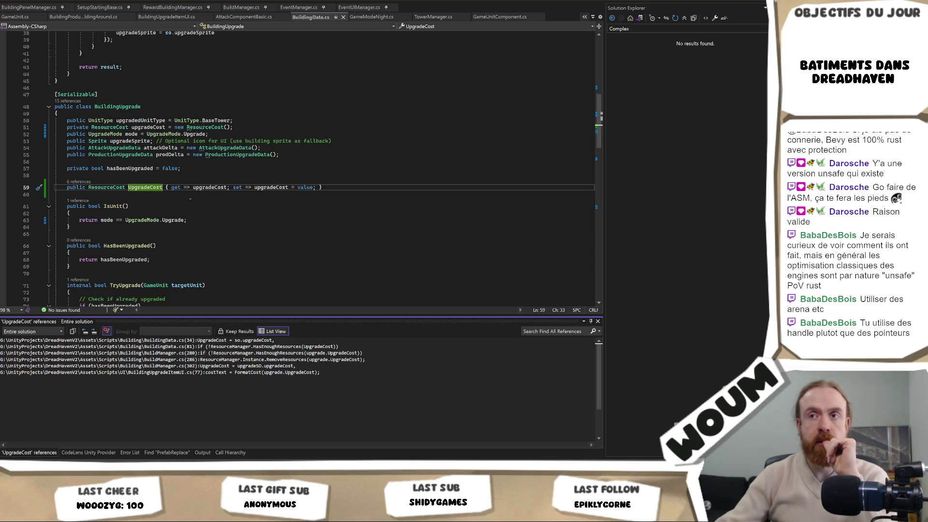
pyautogui.scroll(-2, 190, 198)
pyautogui.scroll(2, 190, 198)
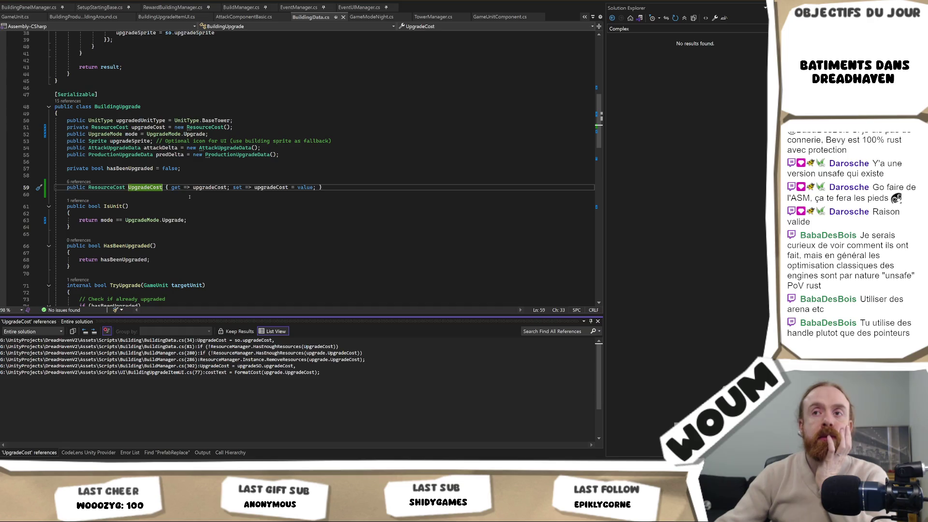
pyautogui.doubleClick(263, 372)
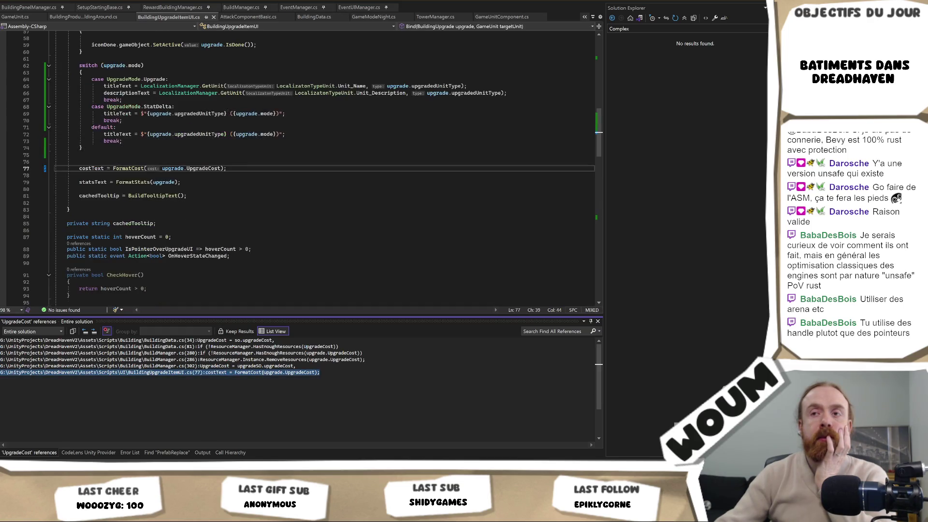
pyautogui.doubleClick(256, 365)
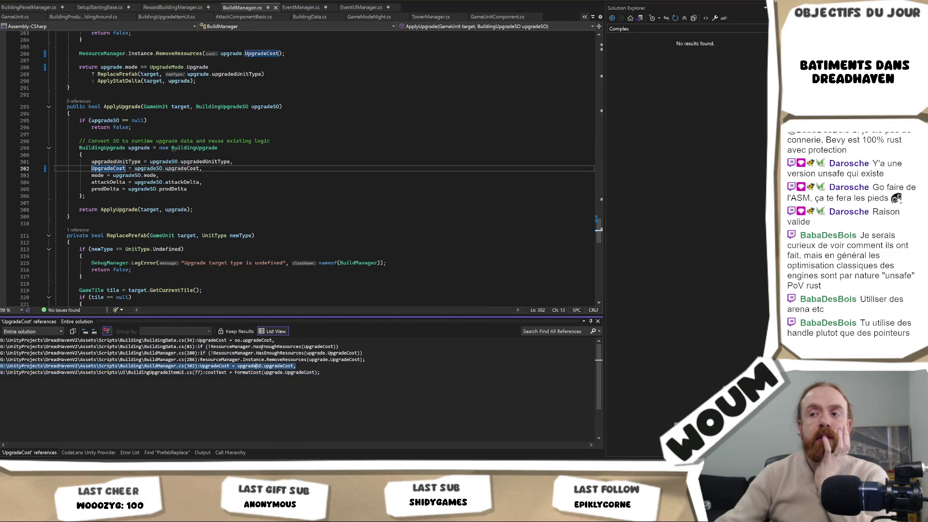
pyautogui.doubleClick(262, 347)
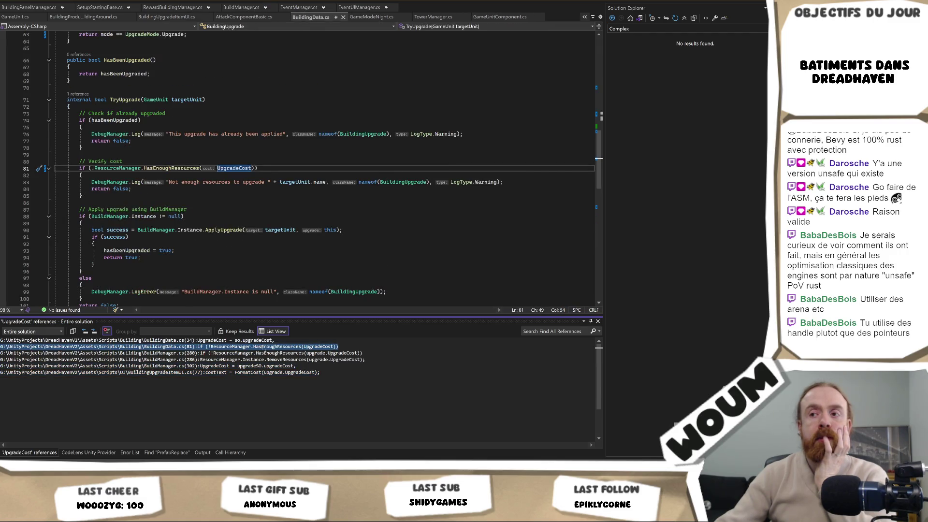
pyautogui.doubleClick(269, 372)
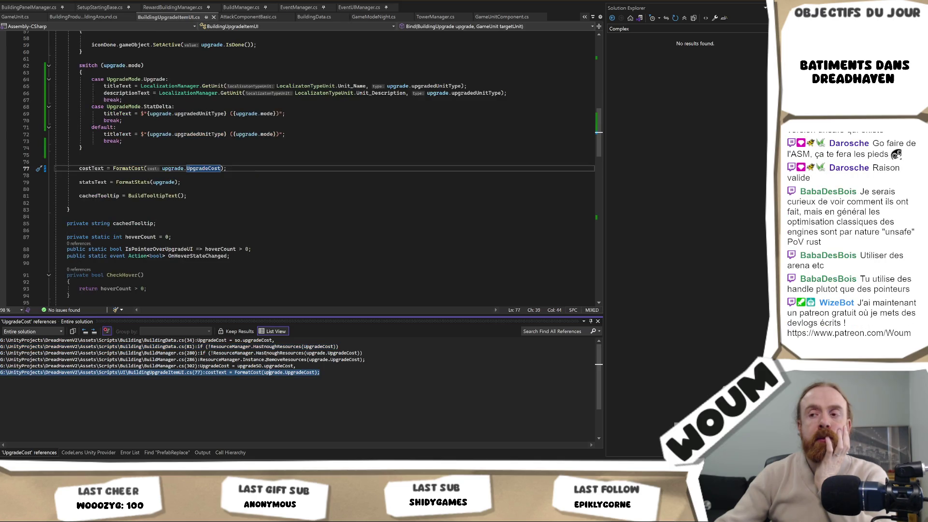
pyautogui.doubleClick(265, 365)
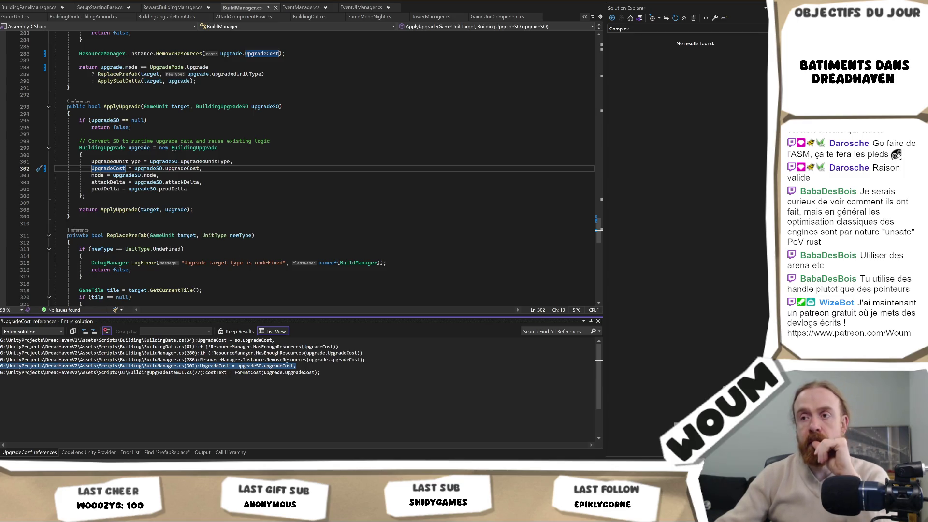
# From BuildManager.cs line 302, visit the UpgradeCost, upgradeCost and BuildingUpgrade definitions, ending at BuildingUpgradeSO
pyautogui.click(220, 181)
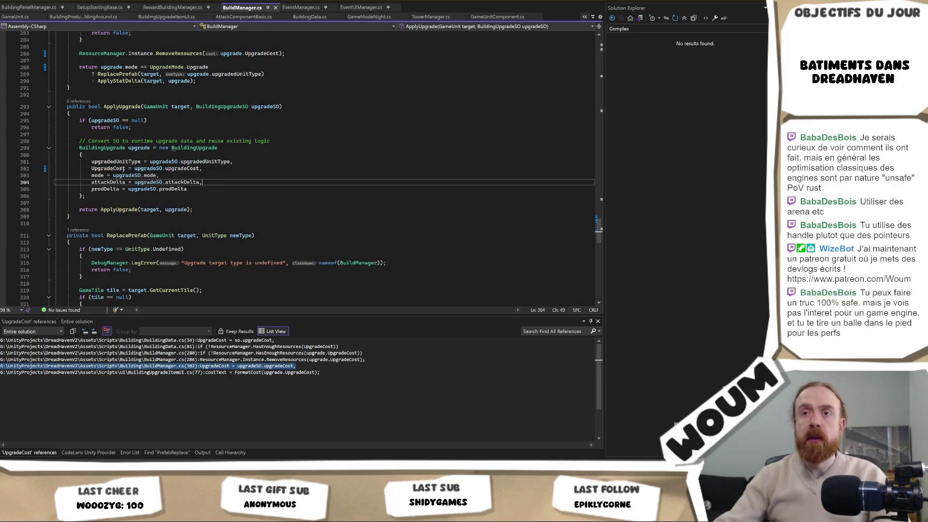
pyautogui.click(115, 169)
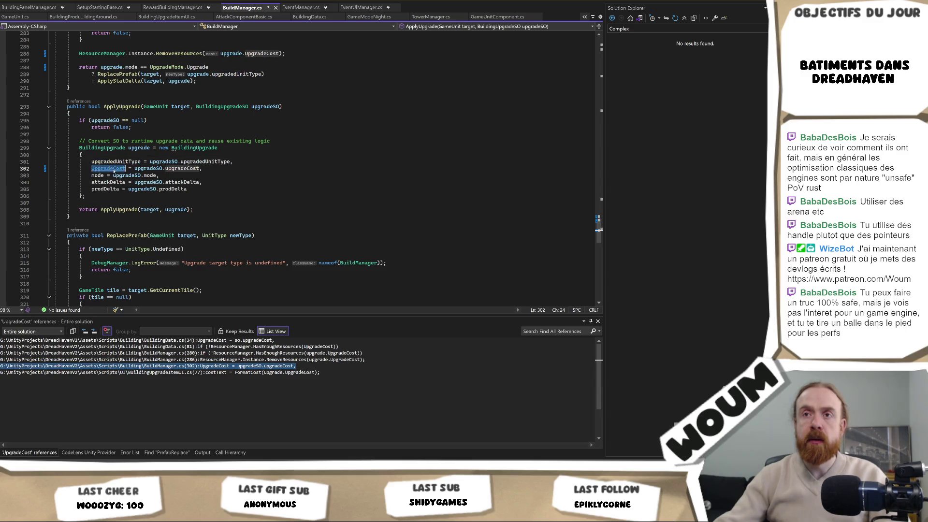
pyautogui.press('F12')
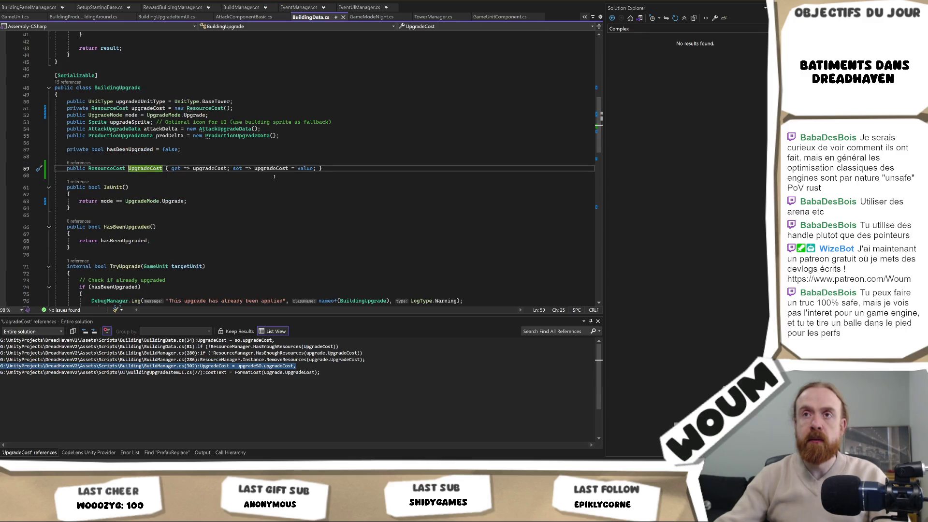
pyautogui.hotkey('ctrl', '-')
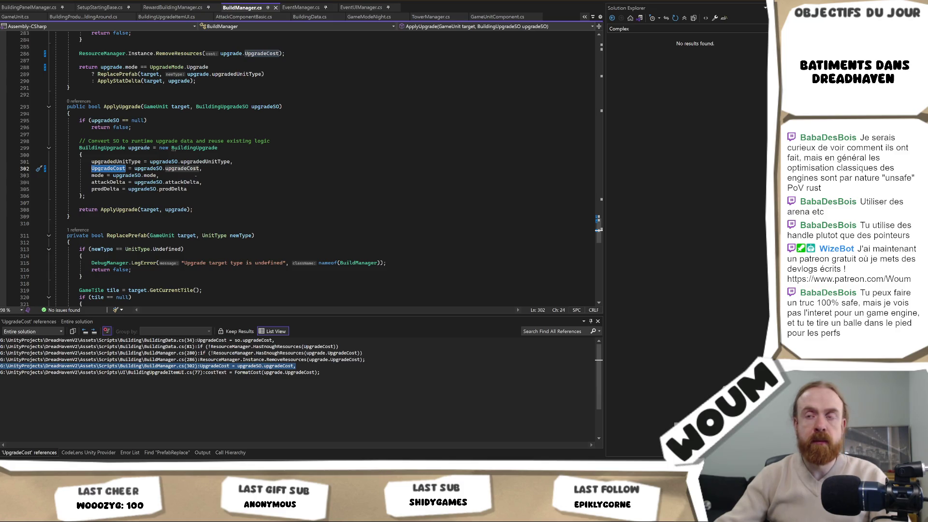
pyautogui.click(203, 169)
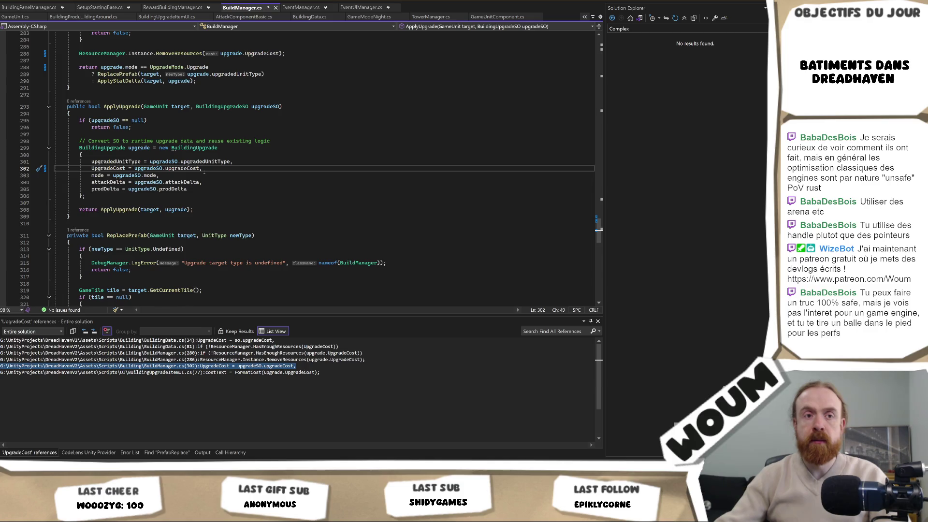
pyautogui.keyDown('ctrl'); pyautogui.click(182, 169); pyautogui.keyUp('ctrl')
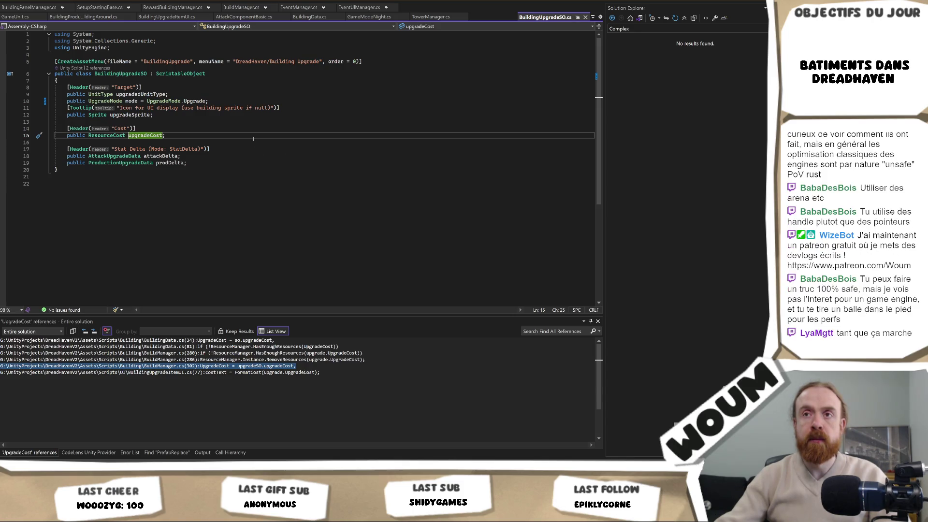
pyautogui.hotkey('ctrl', '-')
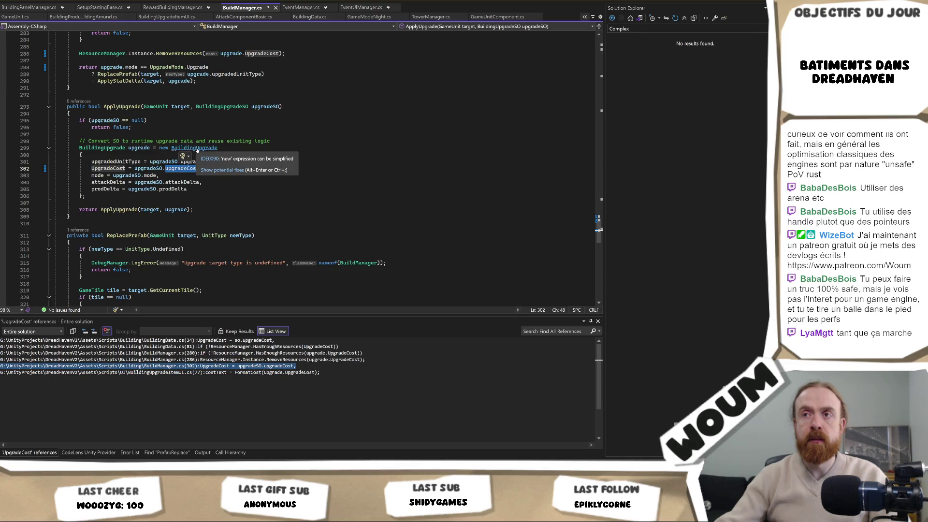
pyautogui.keyDown('ctrl'); pyautogui.click(193, 148); pyautogui.keyUp('ctrl')
pyautogui.scroll(-1, 301, 156)
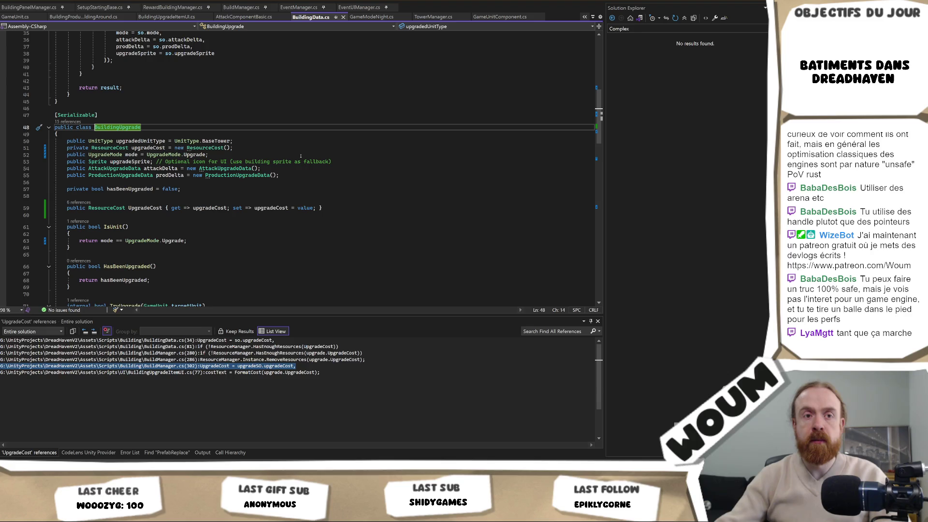
pyautogui.hotkey('ctrl', '-')
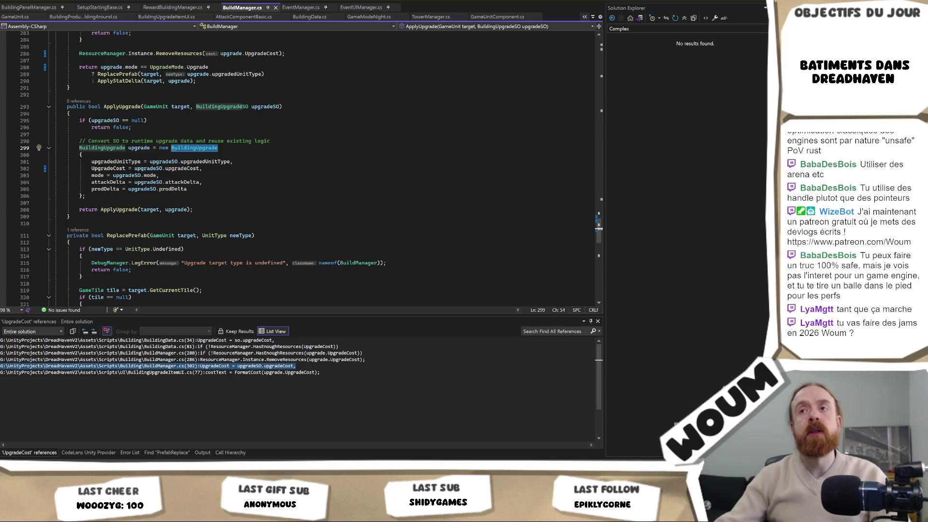
pyautogui.keyDown('ctrl'); pyautogui.click(240, 109); pyautogui.keyUp('ctrl')
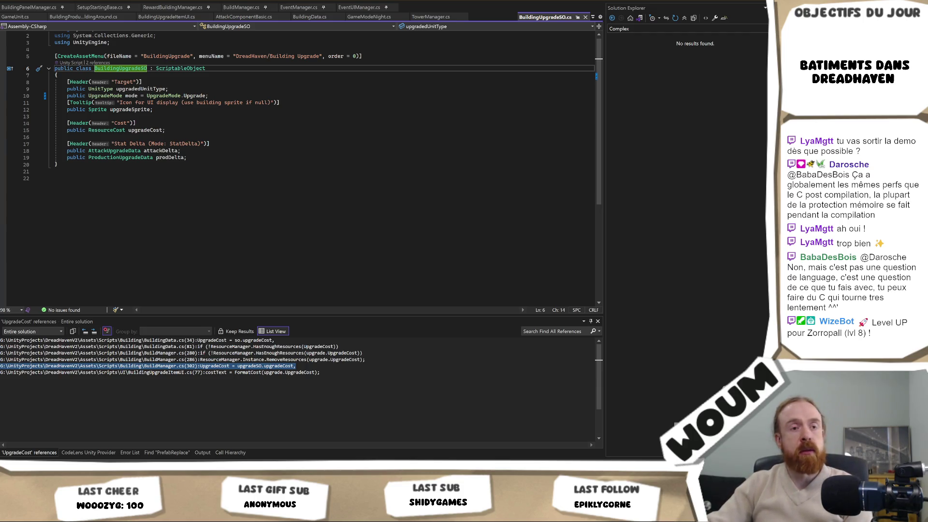
# Review the upgradeCost field in BuildingUpgradeSO.cs, check BaseTower's empty upgrade costs in Unity, and return to BuildManager.cs
pyautogui.click(245, 123)
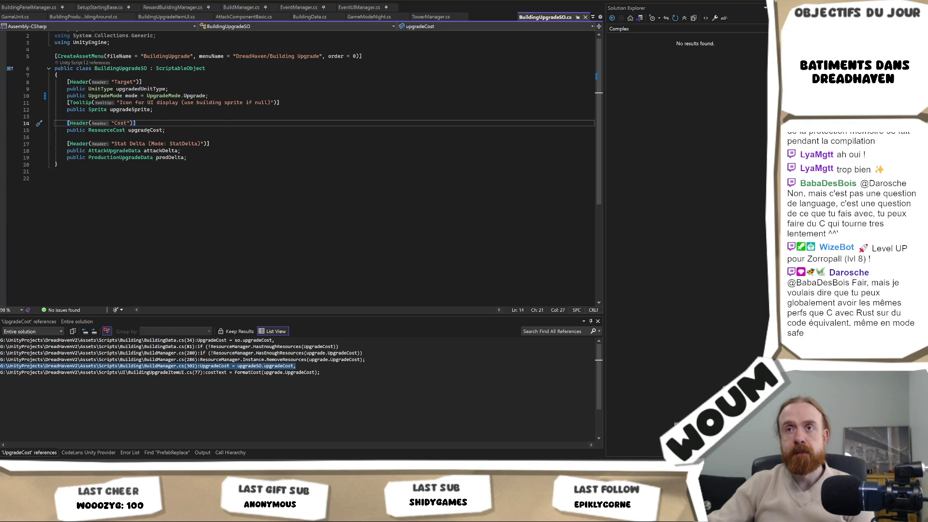
pyautogui.click(181, 131)
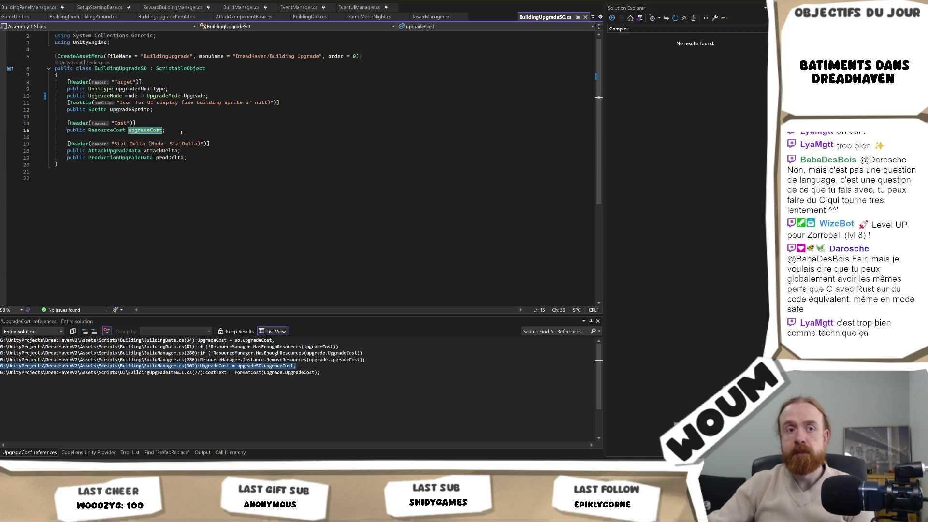
pyautogui.click(181, 132)
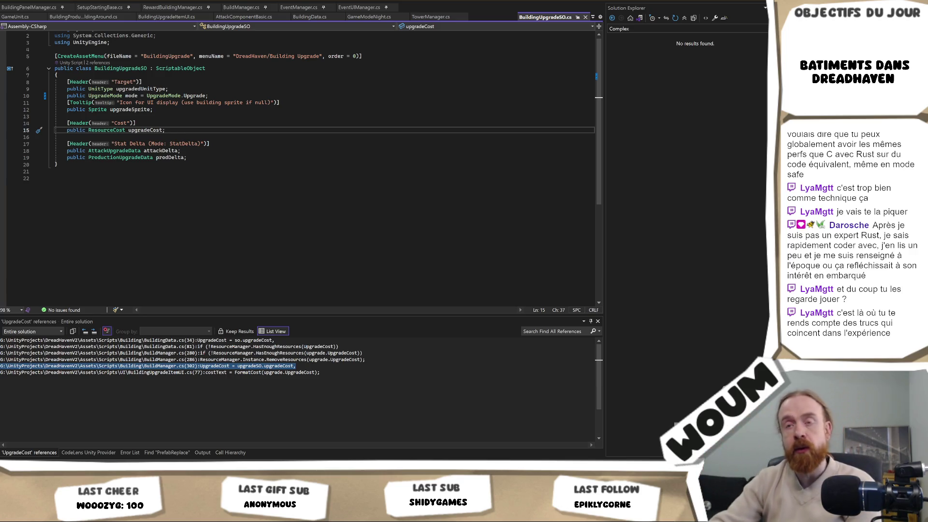
pyautogui.hotkey('alt', 'Tab')
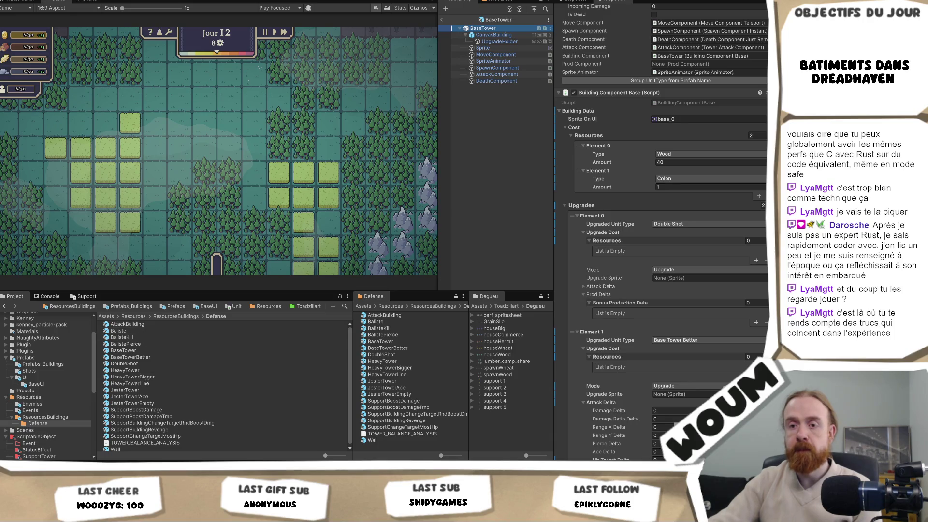
pyautogui.hotkey('alt', 'Tab')
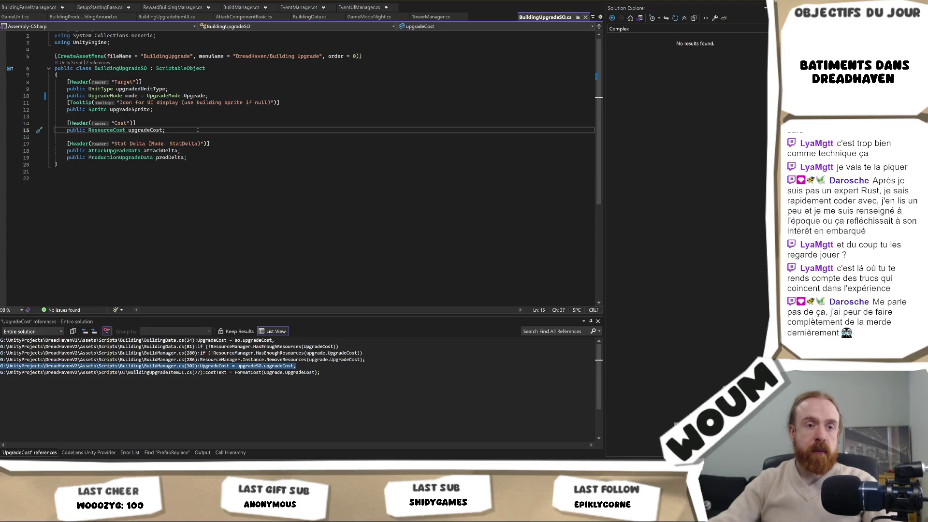
pyautogui.hotkey('ctrl', 'Tab')
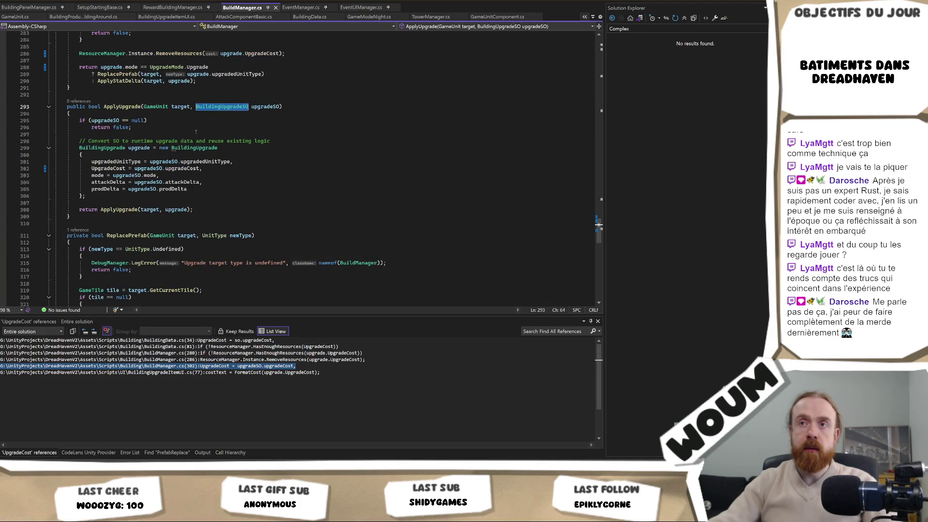
# Select upgradeCost in BuildManager.cs's ApplyUpgrade code and go to the BuildingUpgrade class definition in BuildingData.cs
pyautogui.rightClick(195, 134)
pyautogui.click(181, 121)
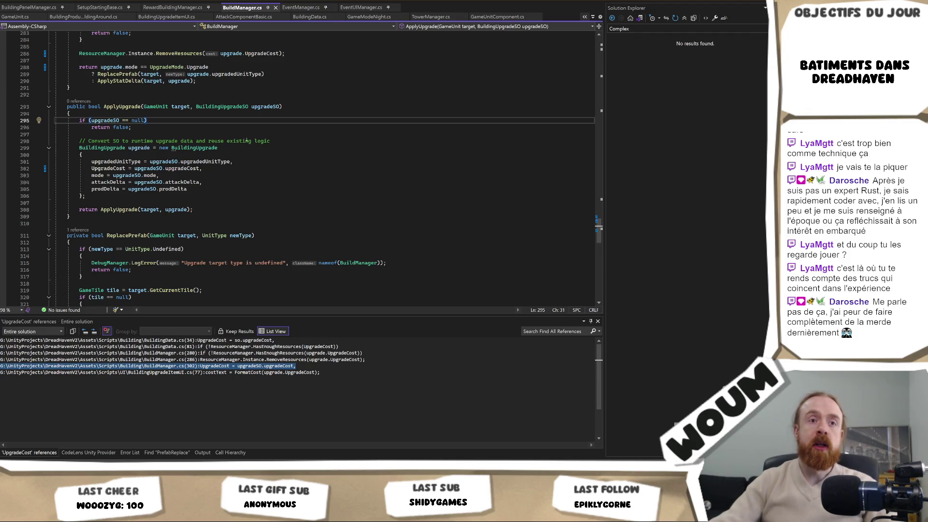
pyautogui.scroll(2, 246, 140)
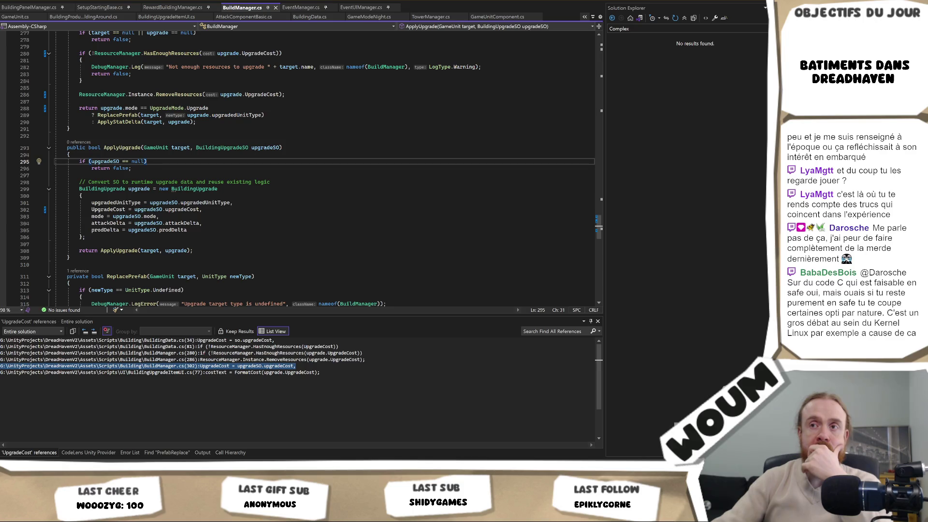
pyautogui.doubleClick(190, 210)
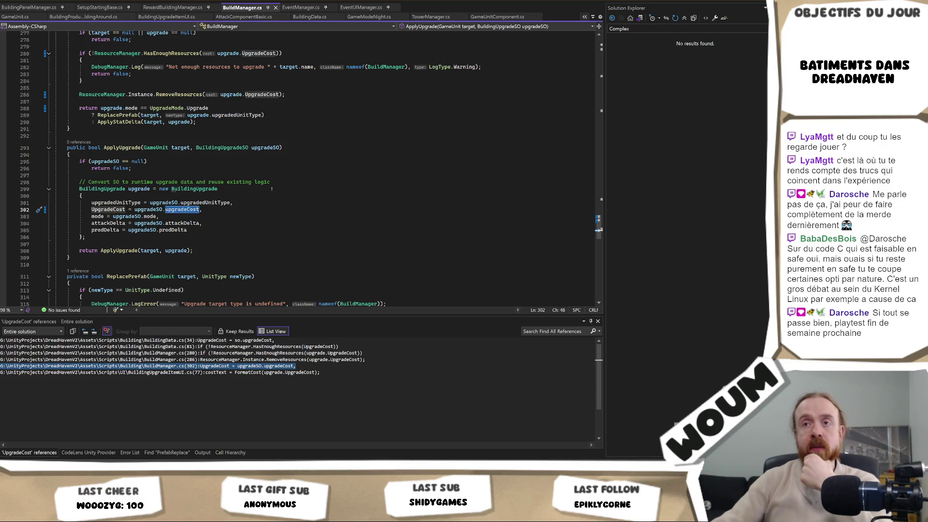
pyautogui.moveTo(195, 198)
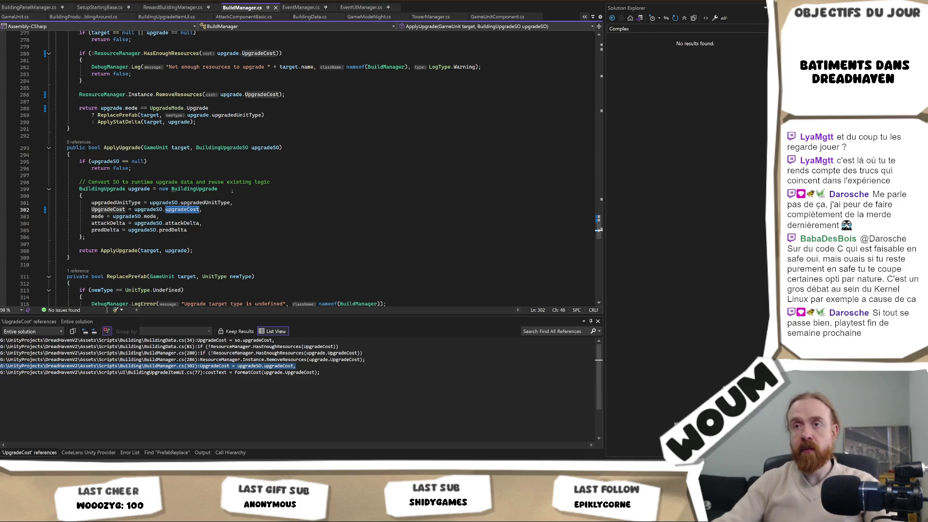
pyautogui.keyDown('ctrl'); pyautogui.click(193, 189); pyautogui.keyUp('ctrl')
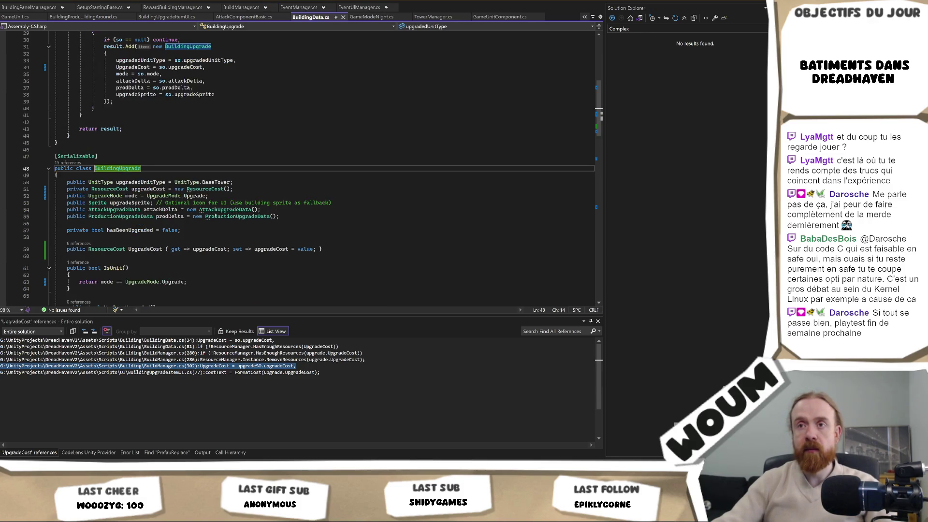
pyautogui.click(148, 189)
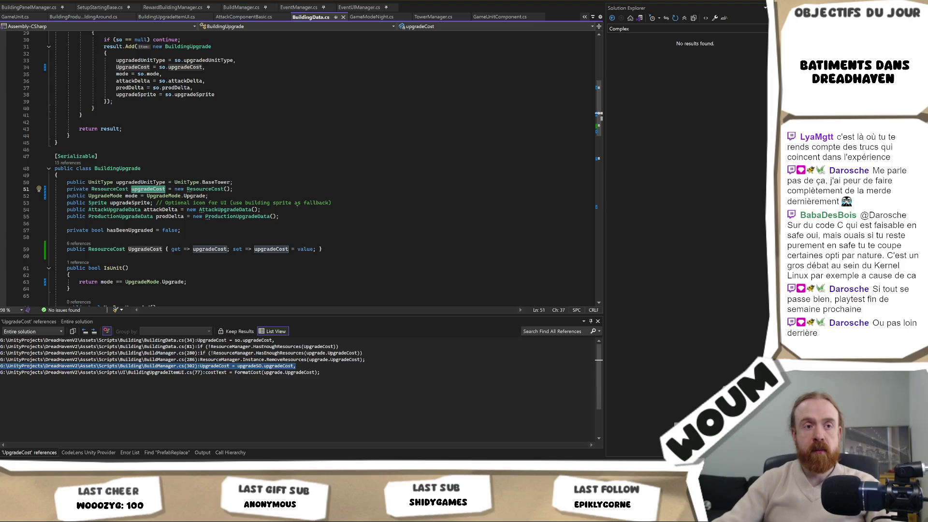
pyautogui.scroll(-2, 297, 210)
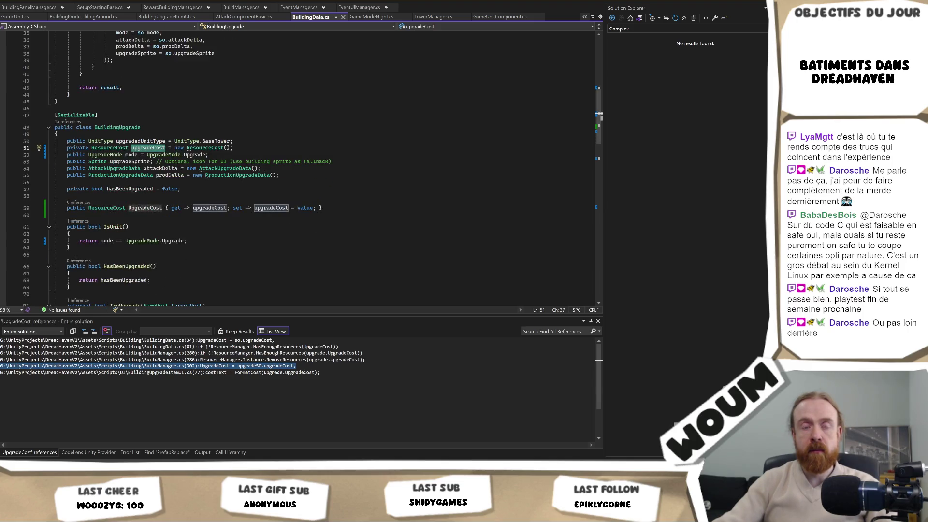
pyautogui.scroll(-1, 297, 208)
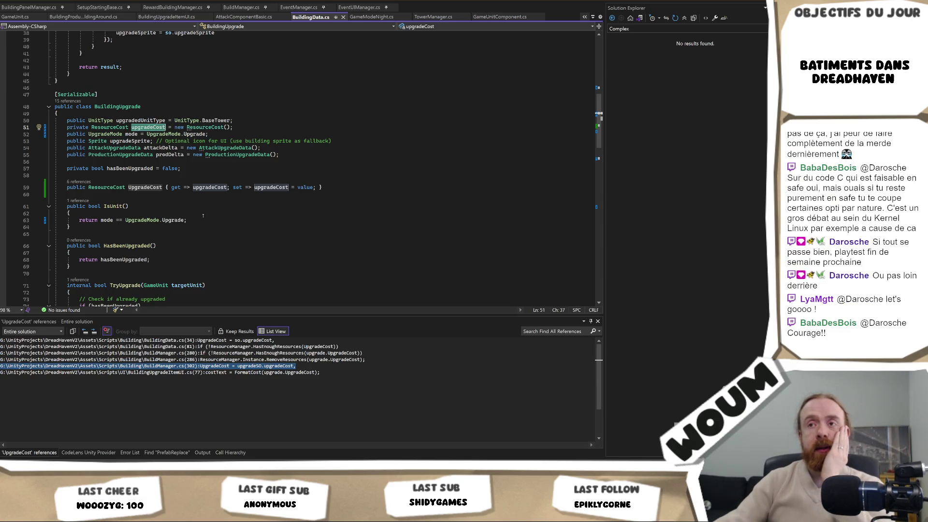
pyautogui.click(89, 181)
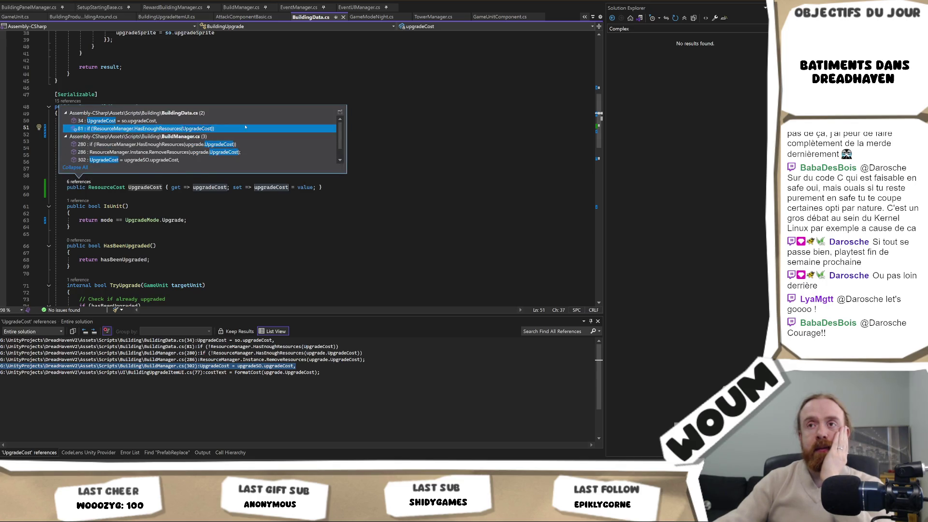
pyautogui.click(266, 129)
pyautogui.press('End')
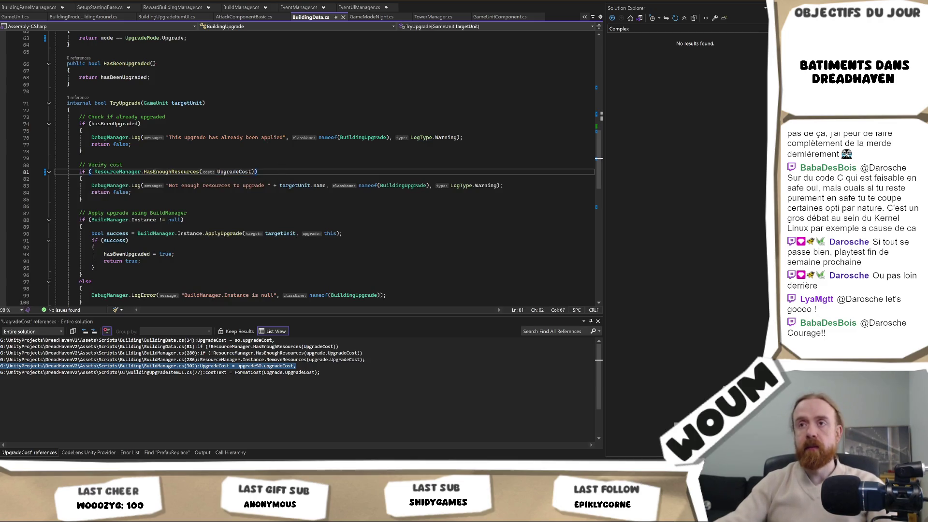
pyautogui.keyDown('ctrl'); pyautogui.click(232, 173); pyautogui.keyUp('ctrl')
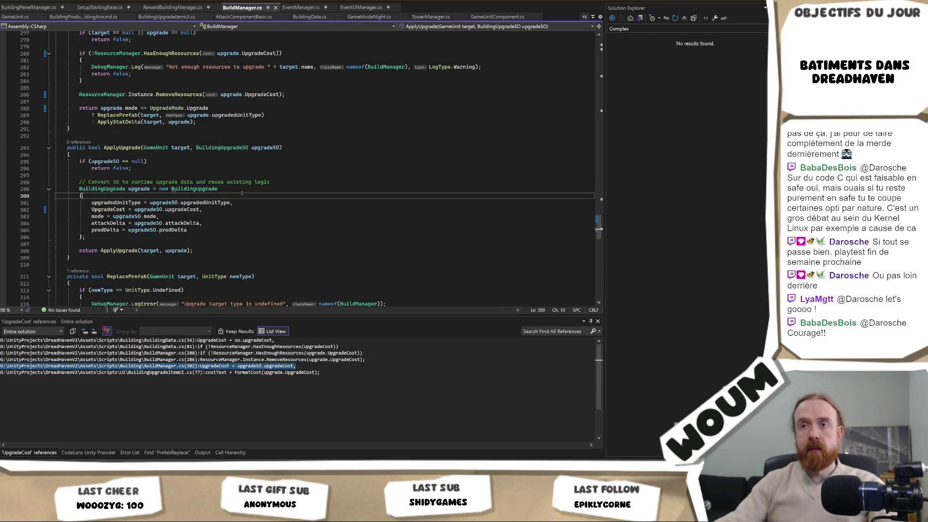
pyautogui.keyDown('ctrl'); pyautogui.click(198, 189); pyautogui.keyUp('ctrl')
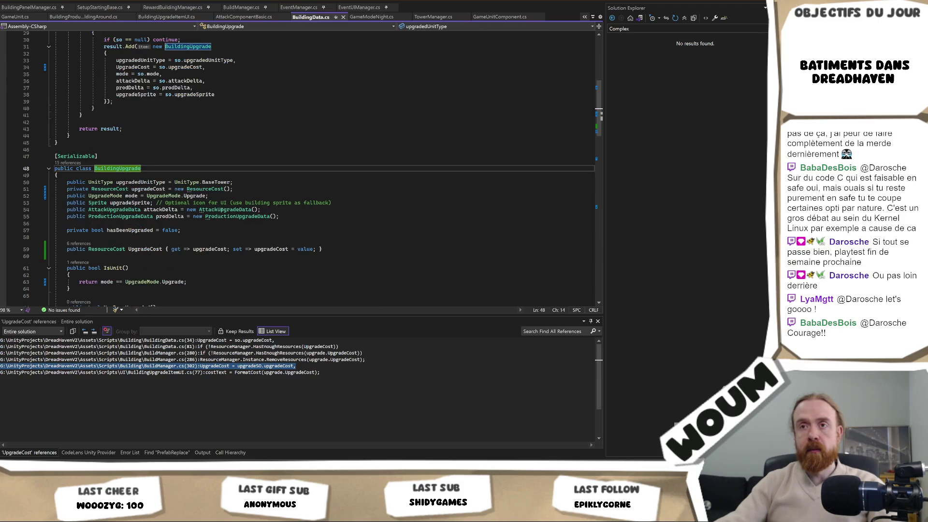
pyautogui.click(223, 189)
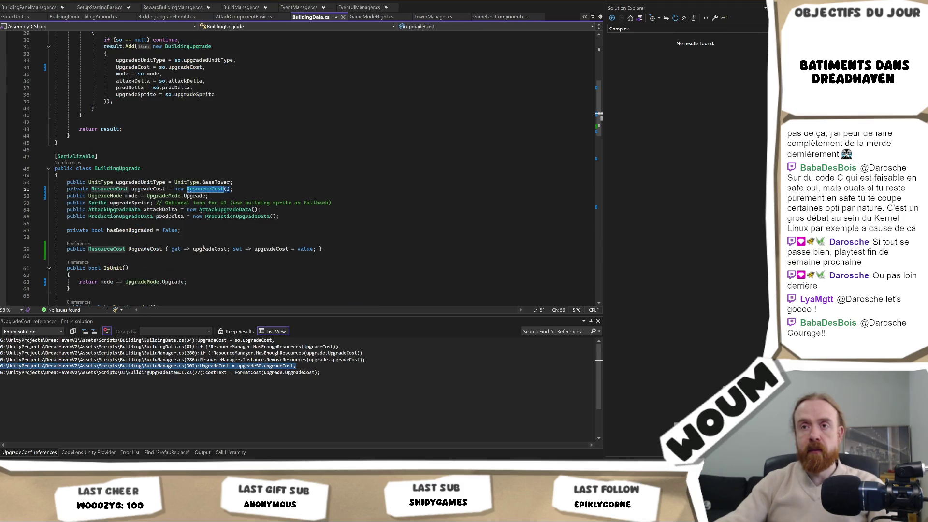
pyautogui.scroll(-1, 201, 249)
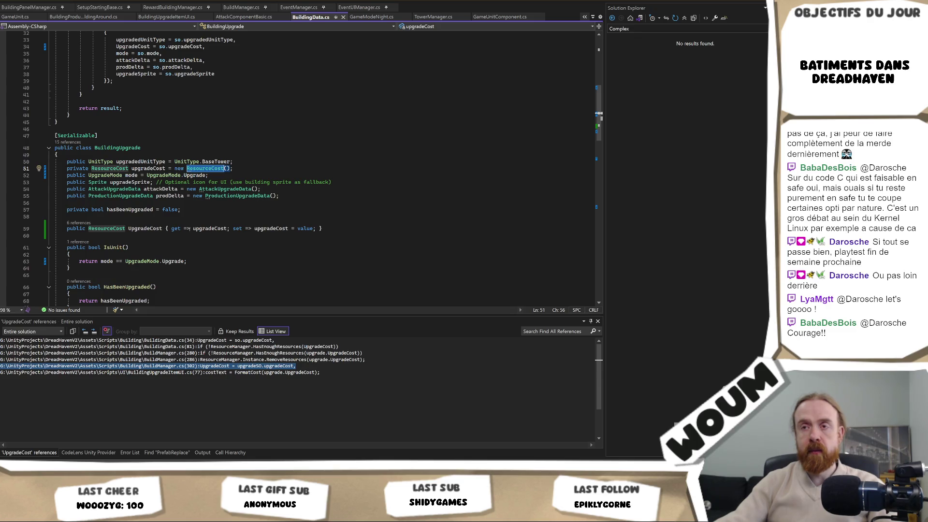
pyautogui.click(193, 228)
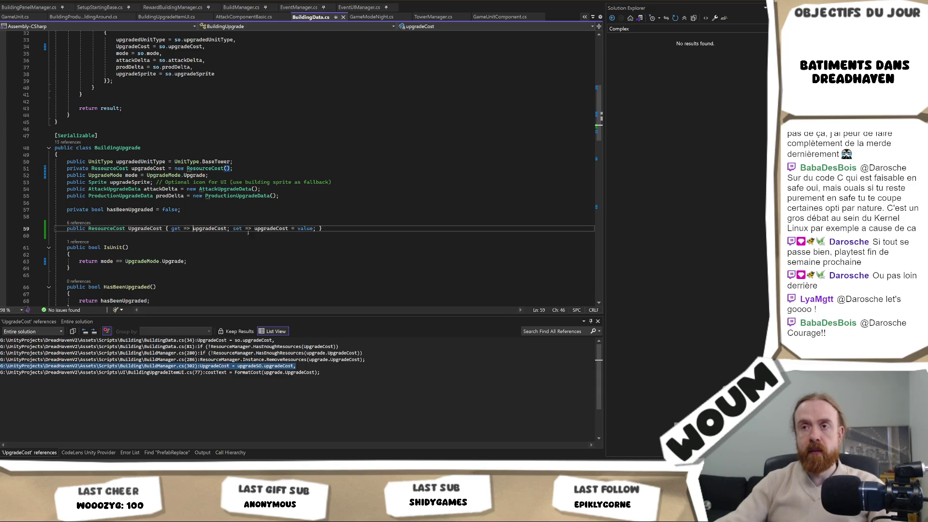
# Try wrapping the getter value in braces, then undo back to the one-line getter
pyautogui.write('{')
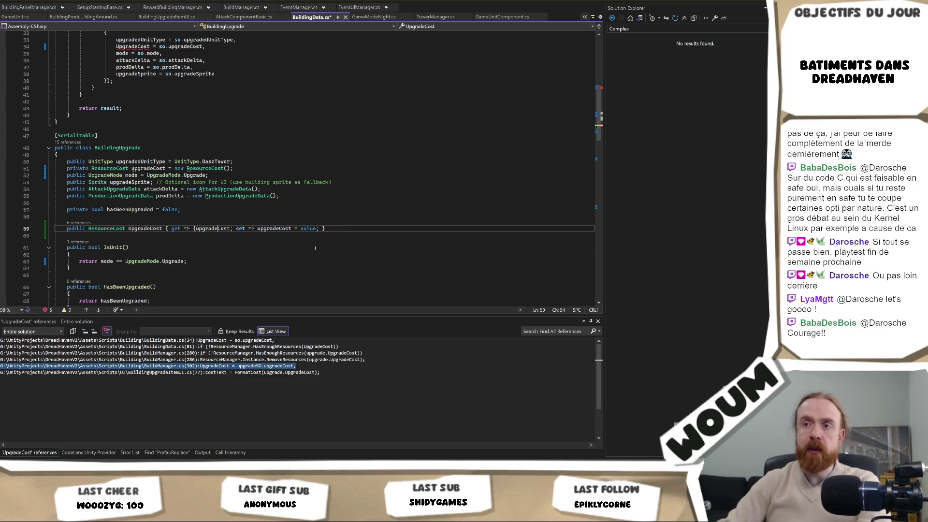
pyautogui.hotkey('ctrl', 'Right')
pyautogui.write('}')
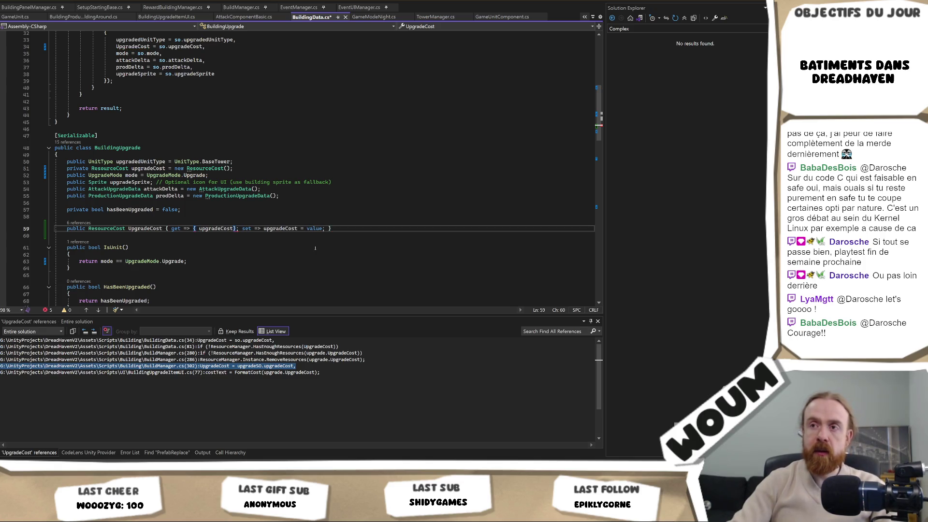
pyautogui.hotkey('ctrl', 'z')
pyautogui.hotkey('ctrl', 'z')
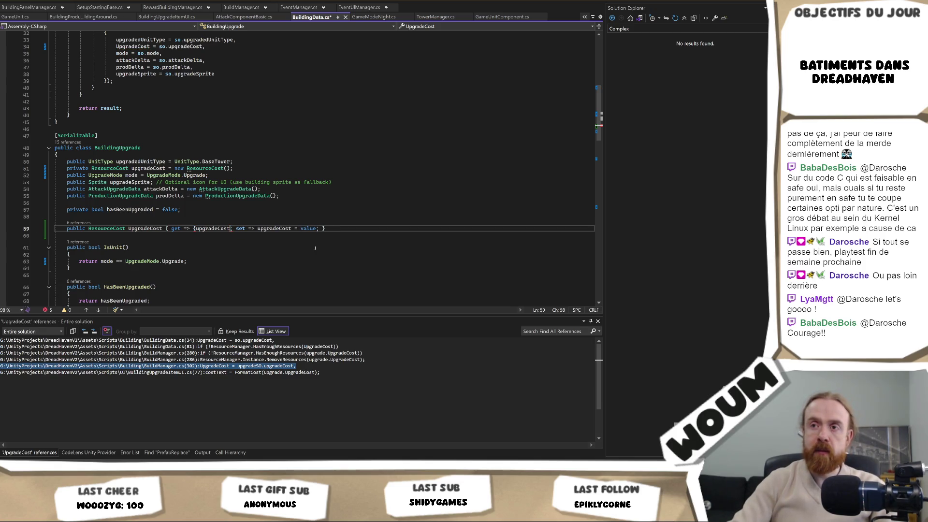
pyautogui.hotkey('ctrl', 'z')
pyautogui.hotkey('ctrl', 'z')
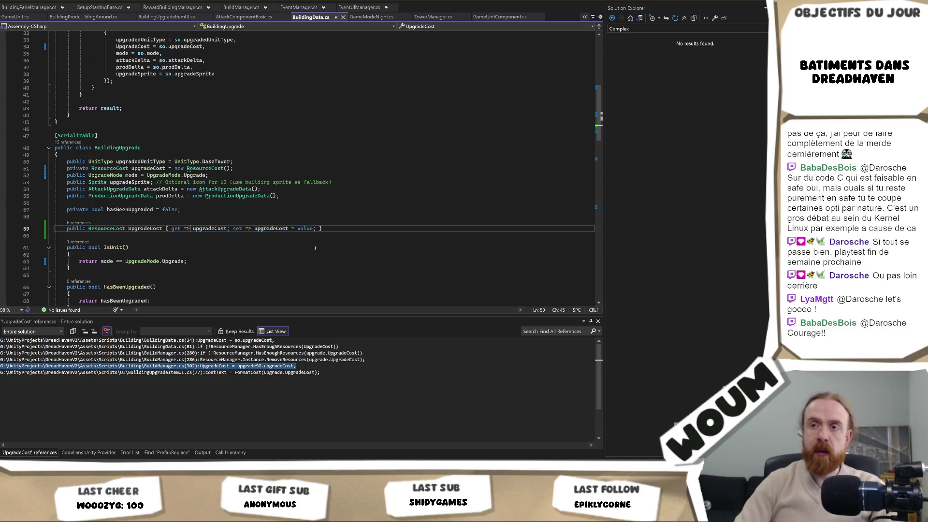
pyautogui.hotkey('ctrl', 'z')
pyautogui.hotkey('ctrl', 'z')
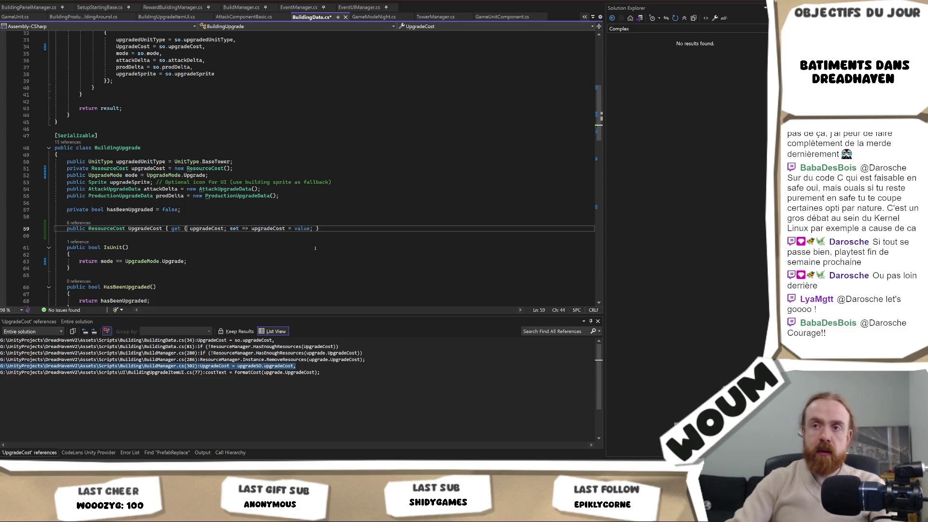
# Turn the UpgradeCost getter into a block body that returns upgradeCost
pyautogui.press('Right')
pyautogui.press('Right')
pyautogui.press('Right')
pyautogui.write('}')
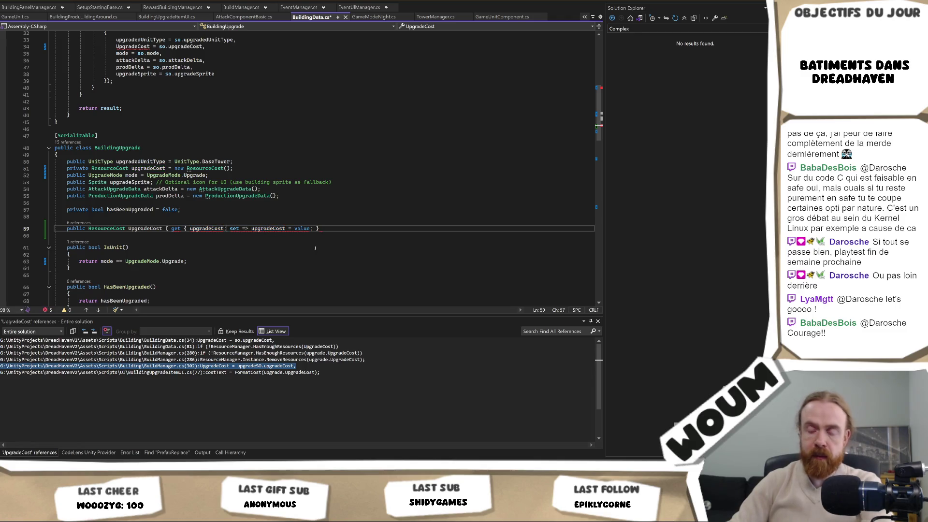
pyautogui.press('Left')
pyautogui.write(':;')
pyautogui.press('Left')
pyautogui.press('BackSpace')
pyautogui.press('Left')
pyautogui.press('Left')
pyautogui.press('Left')
pyautogui.write('return')
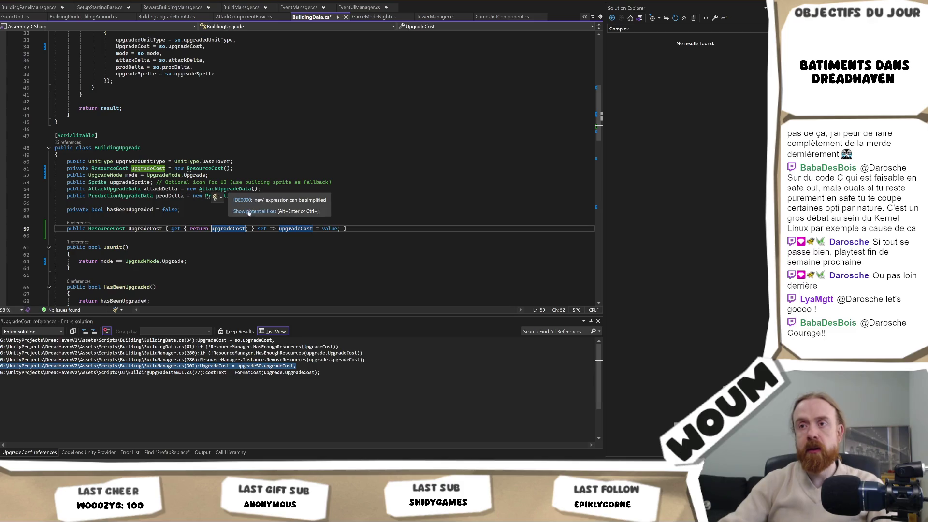
# Add a condition checking upgradeCost is null and mode equals UpgradeMode.Upgrade
pyautogui.click(189, 228)
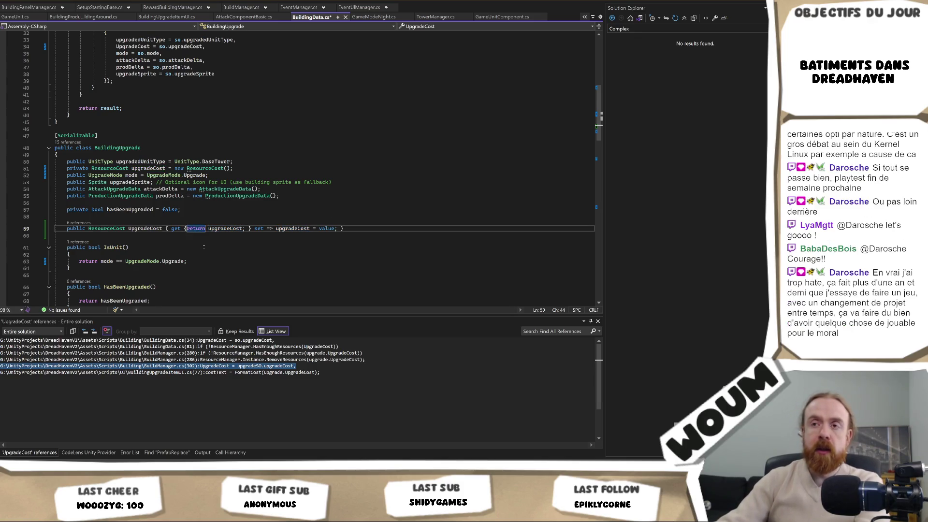
pyautogui.press('Return')
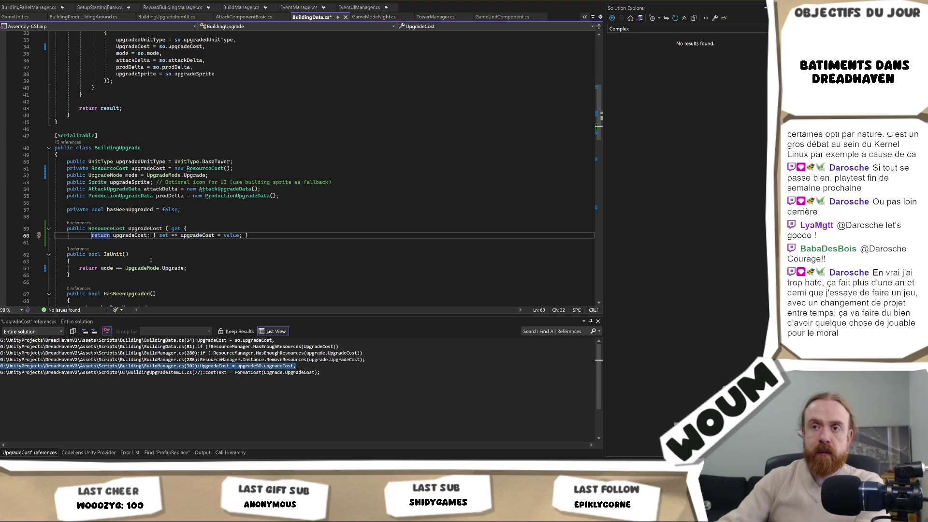
pyautogui.press('Return')
pyautogui.press('Return')
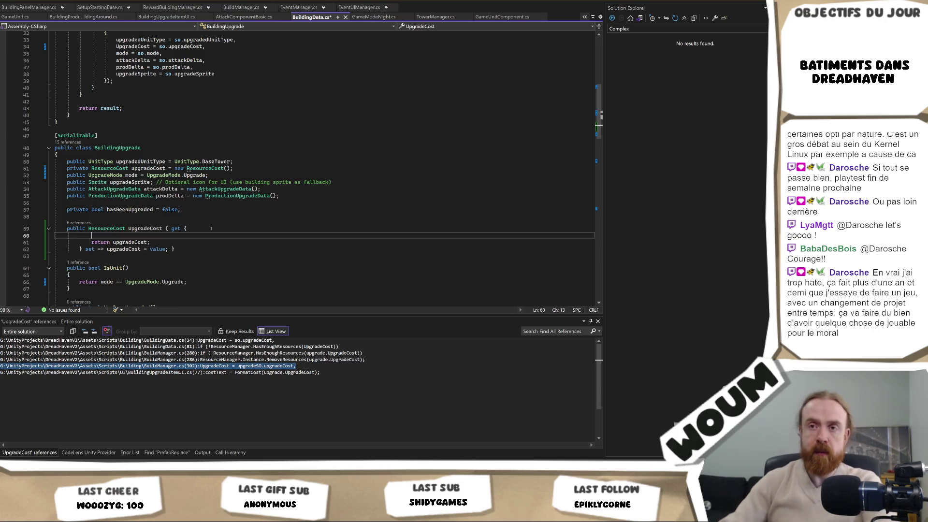
pyautogui.press('Tab')
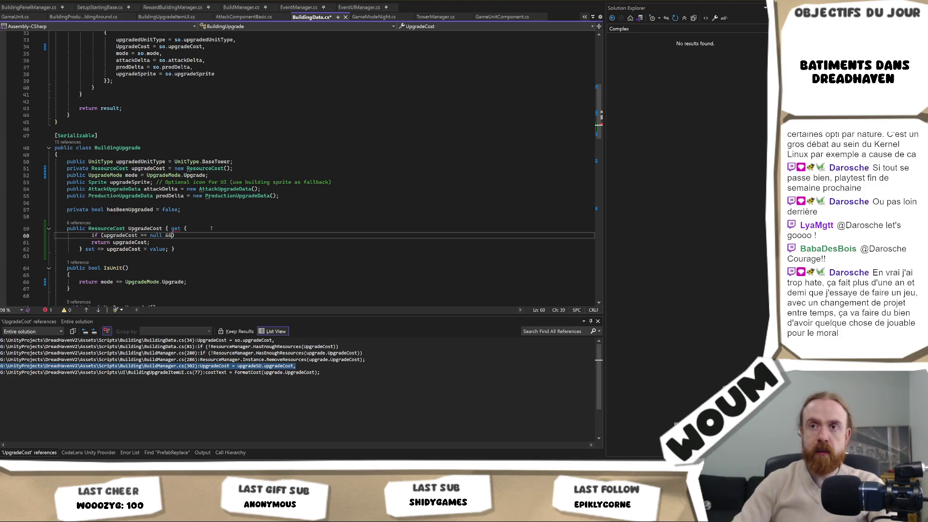
pyautogui.write('Upg')
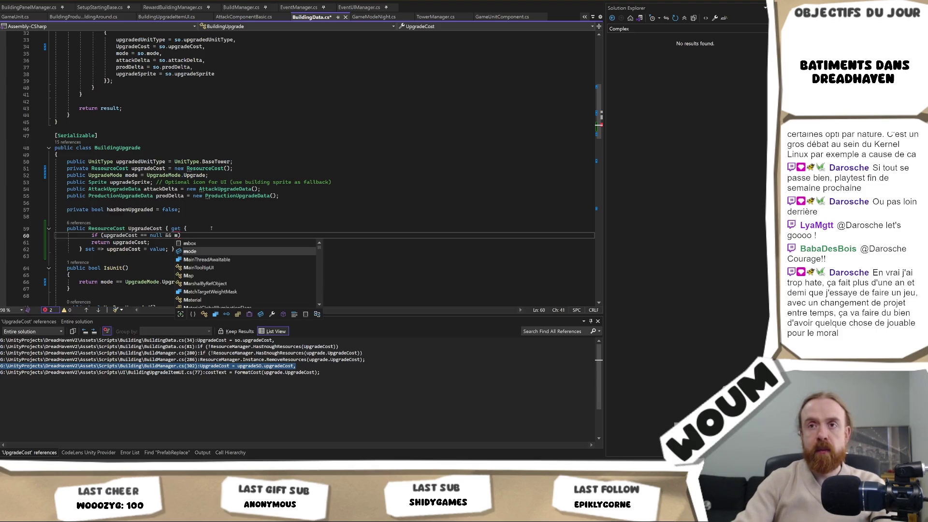
pyautogui.press('Down')
pyautogui.press('Tab')
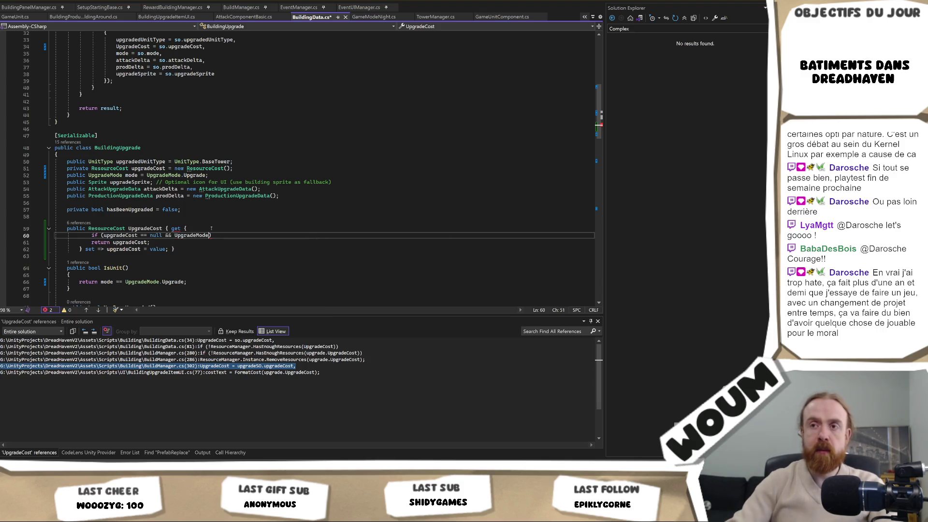
pyautogui.write('.')
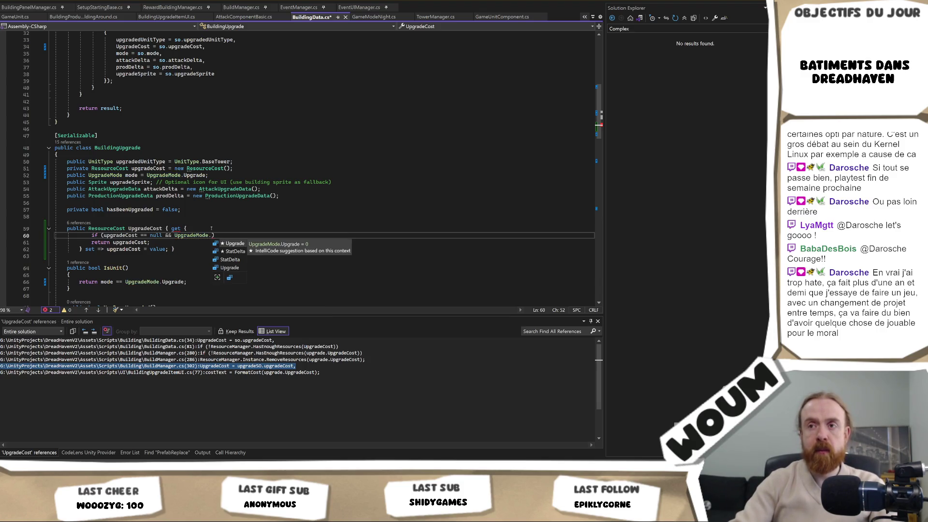
pyautogui.press('Tab')
pyautogui.write('== mode')
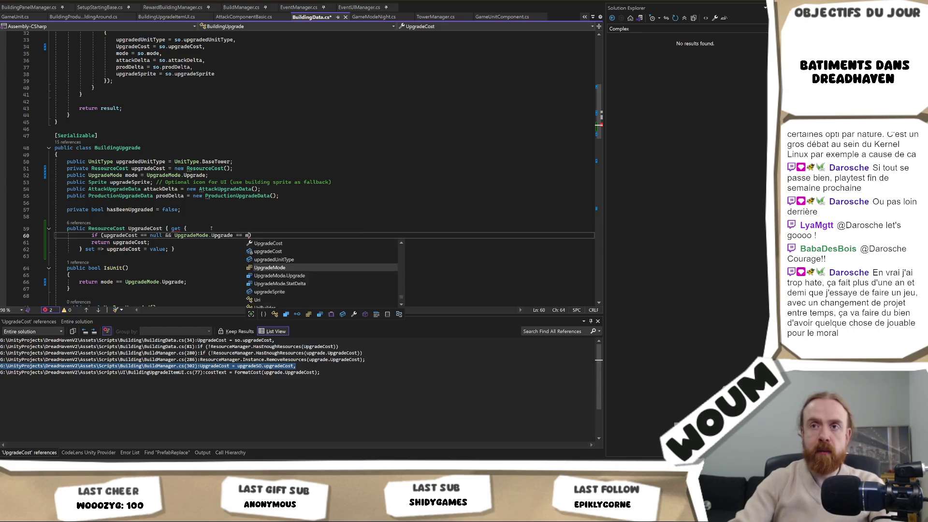
# Inside the block, assign a new ResourceCost() and add the suggested 100 Gold default line
pyautogui.press('Return')
pyautogui.write('{')
pyautogui.press('Return')
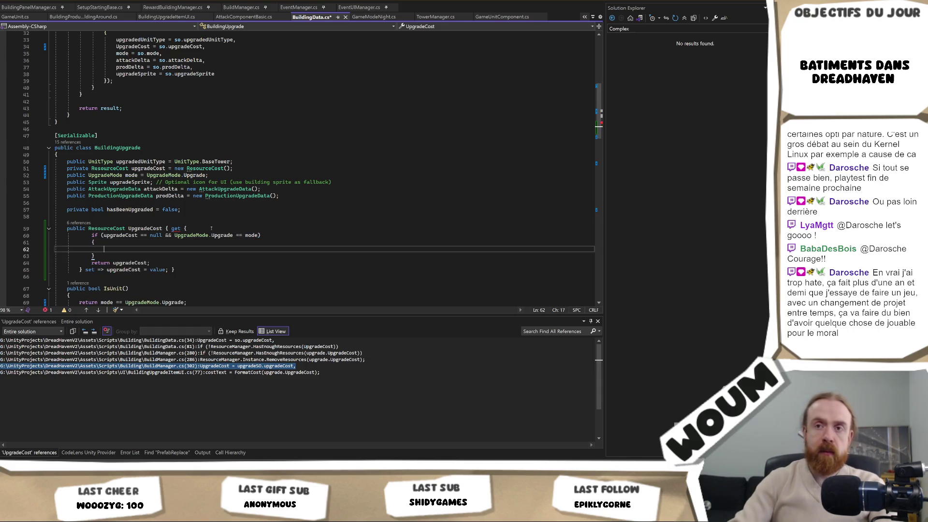
pyautogui.write('return')
pyautogui.press('BackSpace')
pyautogui.press('BackSpace')
pyautogui.write('upgradeCost =')
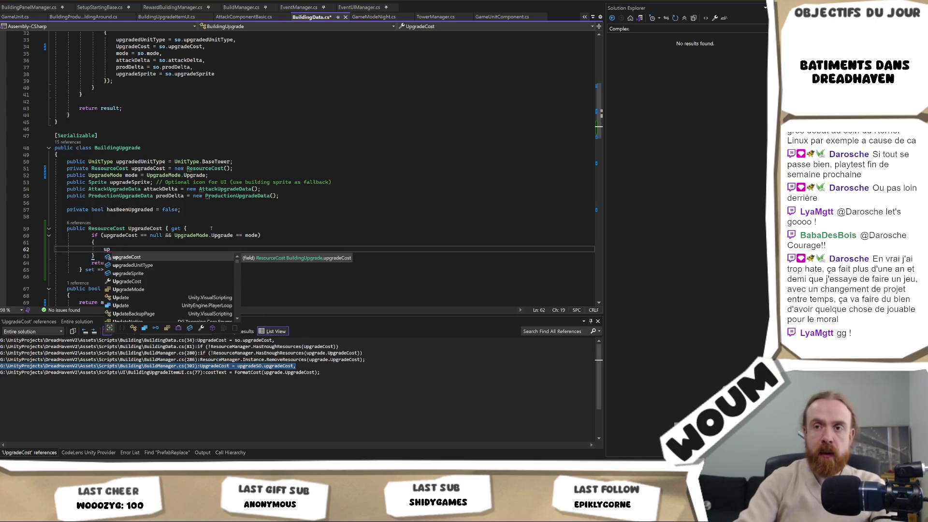
pyautogui.press('Tab')
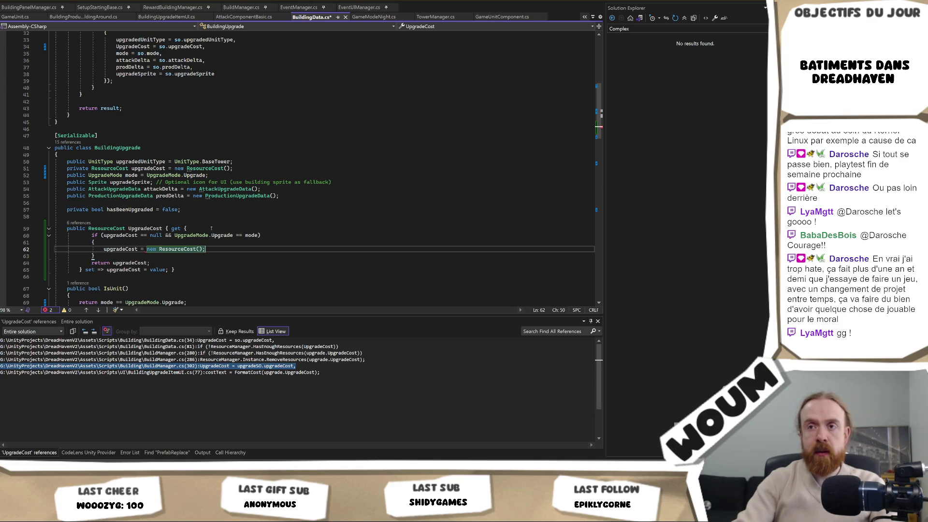
pyautogui.press('Return')
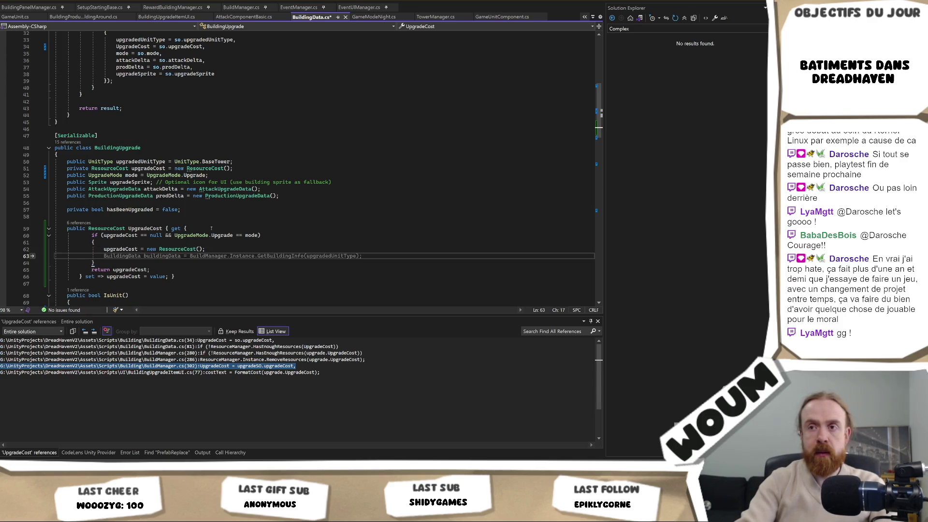
pyautogui.write('upgradeCost')
pyautogui.press('Tab')
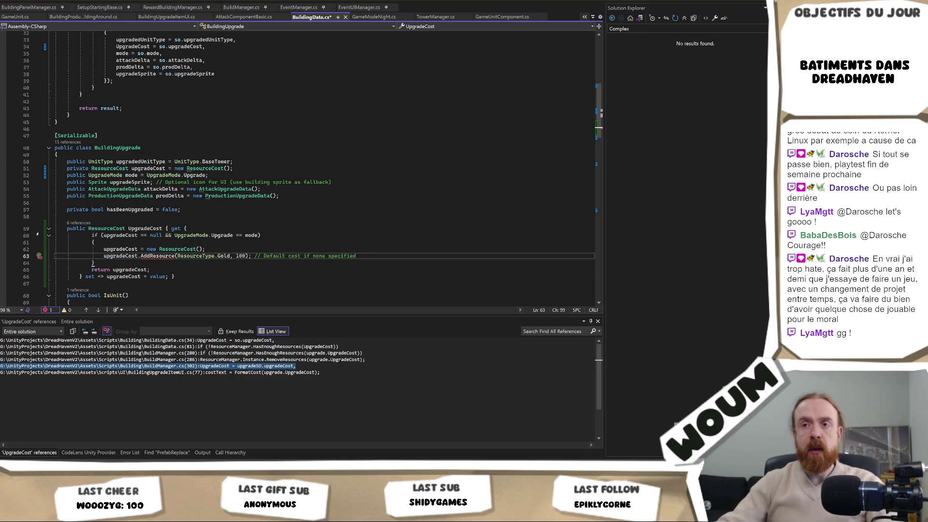
# Check the ResourceCost definition, rename the AddResource call to Add, and save
pyautogui.keyDown('ctrl'); pyautogui.click(192, 250); pyautogui.keyUp('ctrl')
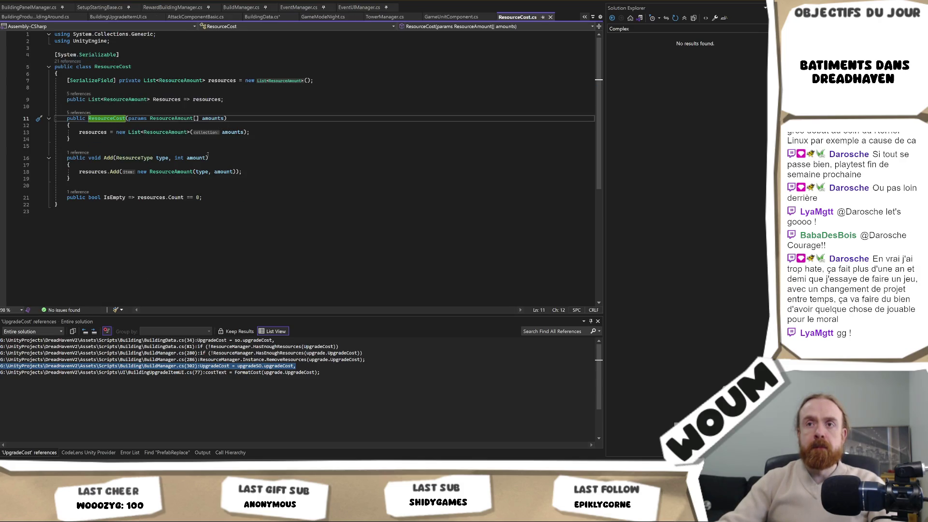
pyautogui.hotkey('ctrl', '-')
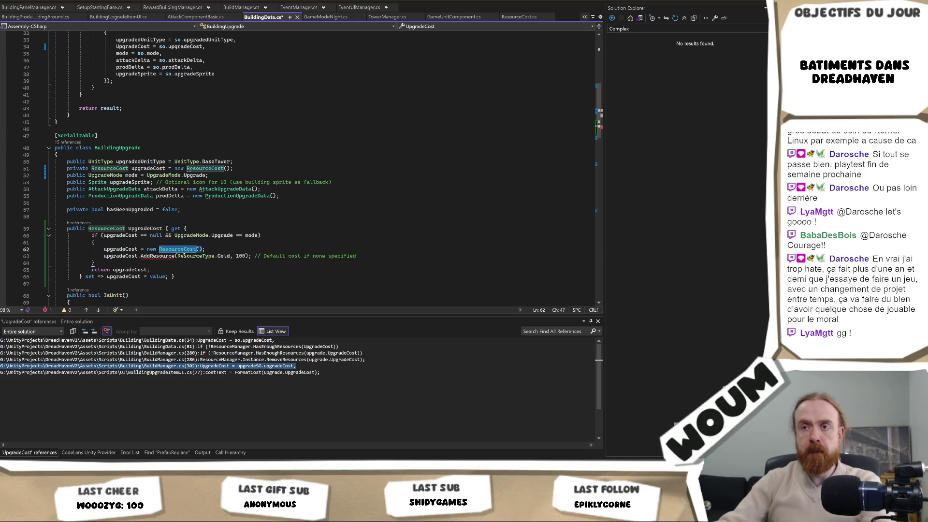
pyautogui.click(176, 257)
pyautogui.press('BackSpace')
pyautogui.press('BackSpace')
pyautogui.press('BackSpace')
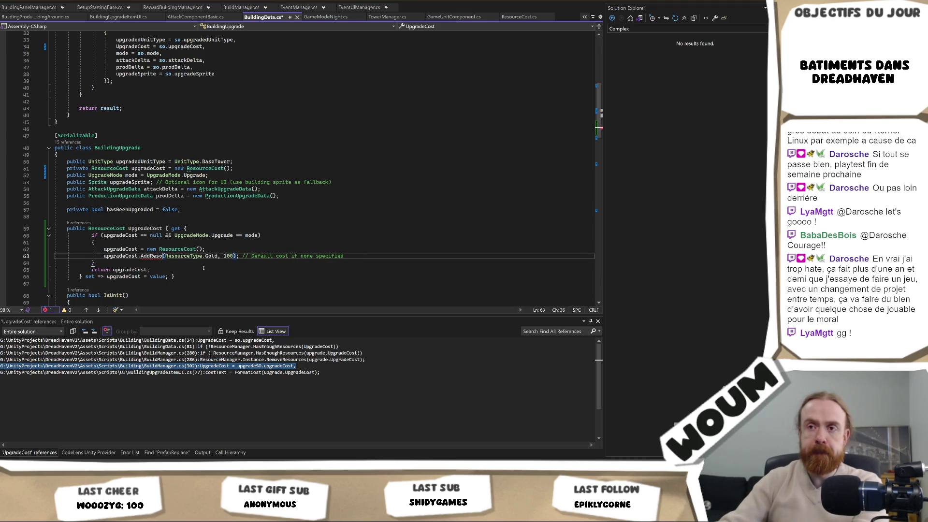
pyautogui.press('BackSpace')
pyautogui.hotkey('ctrl', 's')
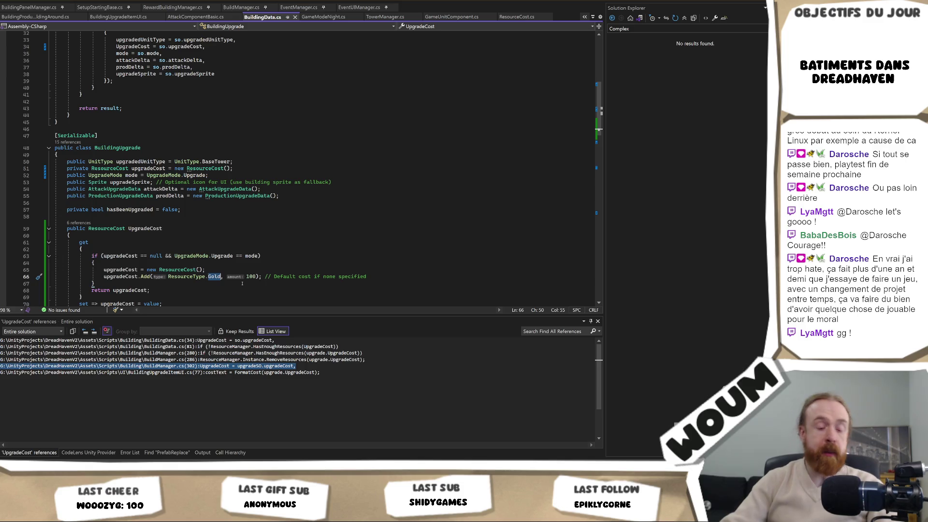
# Change the default from 100 Gold to 5 Wood and save BuildingData.cs
pyautogui.doubleClick(214, 277)
pyautogui.write('Woo')
pyautogui.press('Tab')
pyautogui.press('Right')
pyautogui.press('Right')
pyautogui.press('Right')
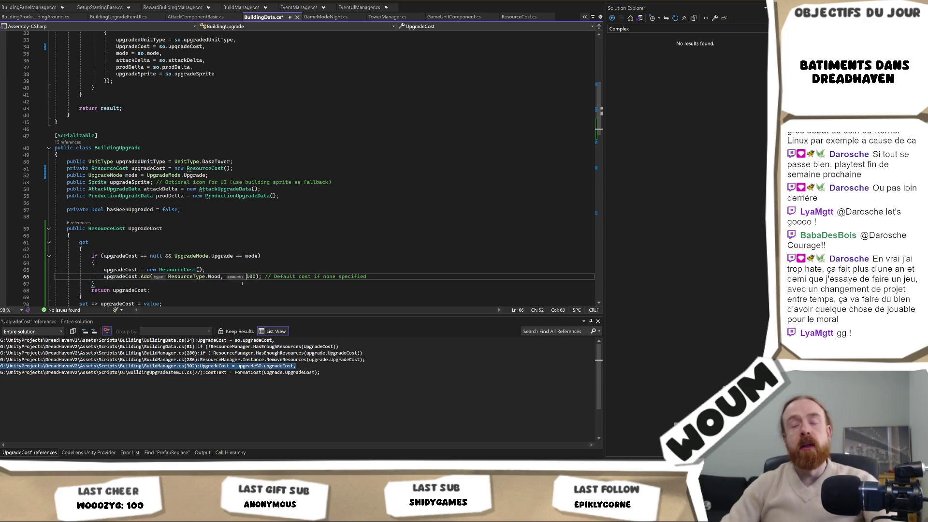
pyautogui.press('Left')
pyautogui.press('BackSpace')
pyautogui.press('BackSpace')
pyautogui.press('BackSpace')
pyautogui.write('5')
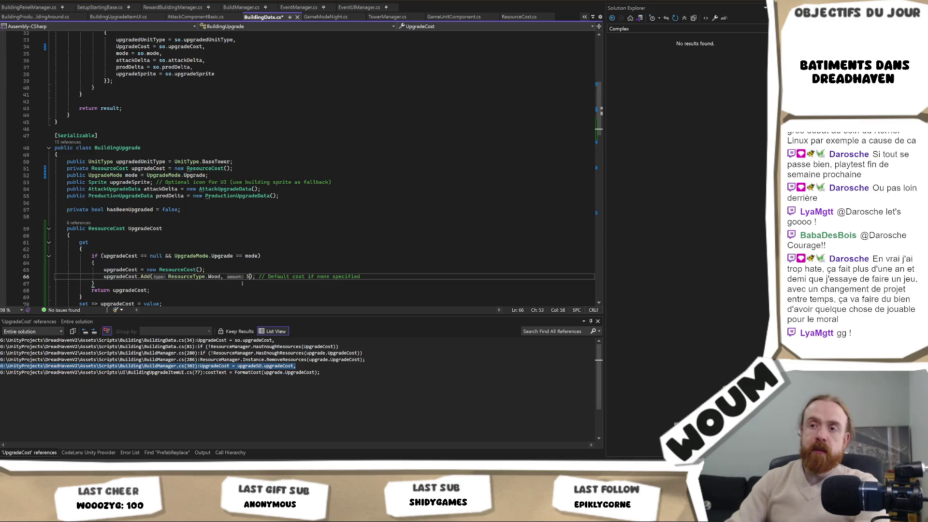
pyautogui.moveTo(378, 276); pyautogui.dragTo(261, 277)
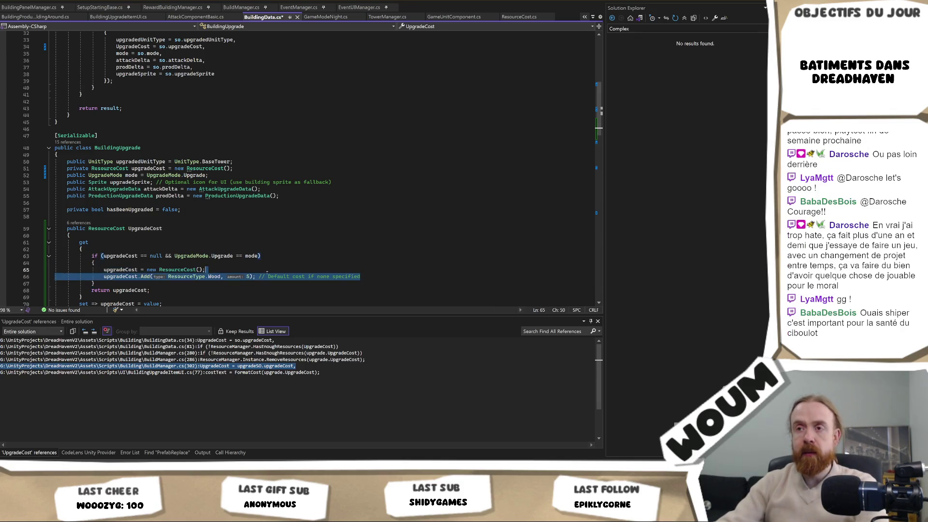
pyautogui.click(295, 276)
pyautogui.hotkey('ctrl', 's')
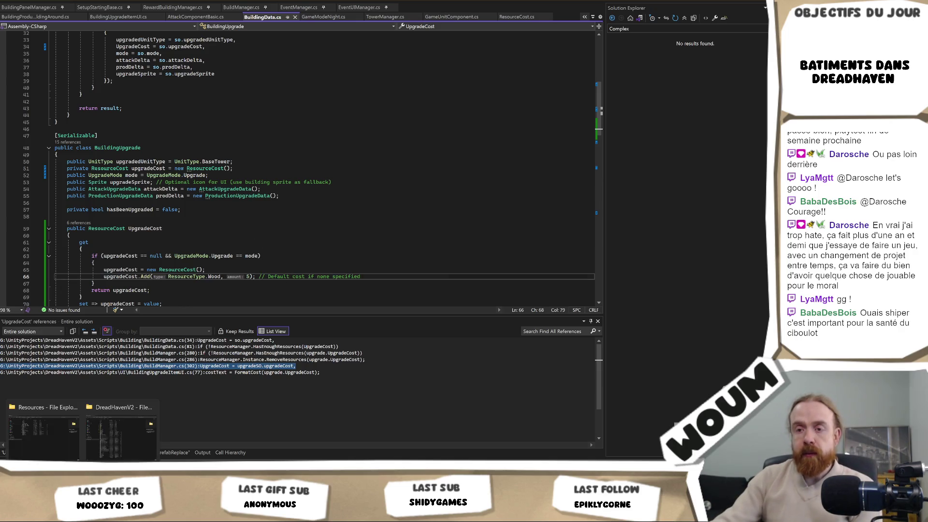
pyautogui.hotkey('alt', 'Tab')
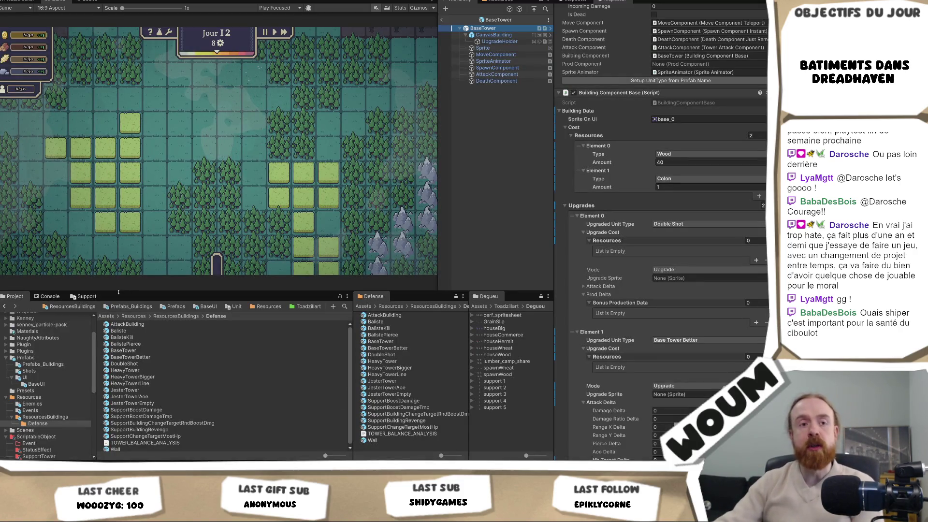
# Clear the Console errors, take the middle reward, and place a Jester Tower on the map
pyautogui.click(50, 297)
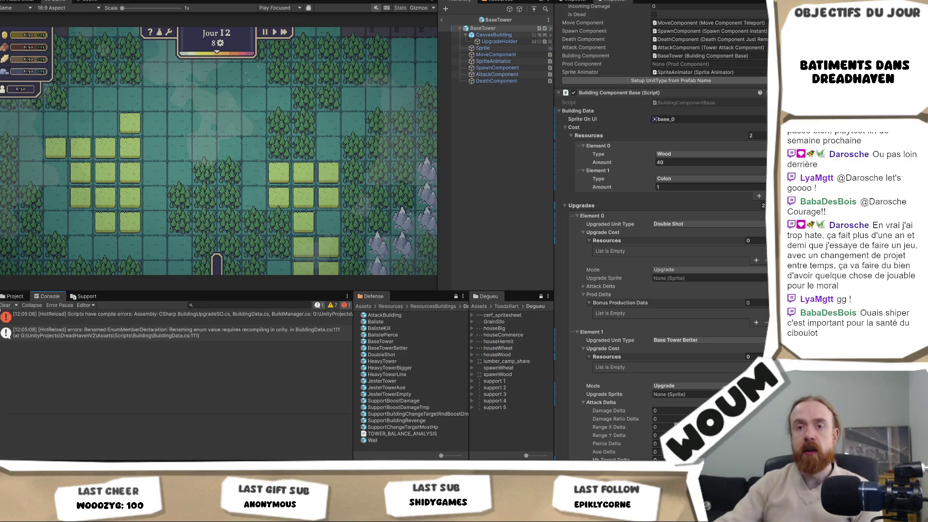
pyautogui.click(4, 305)
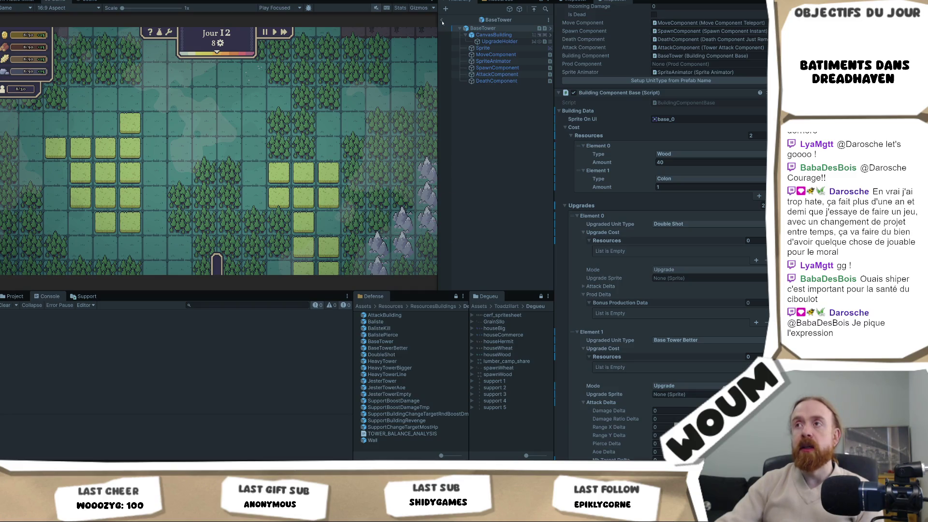
pyautogui.click(228, 232)
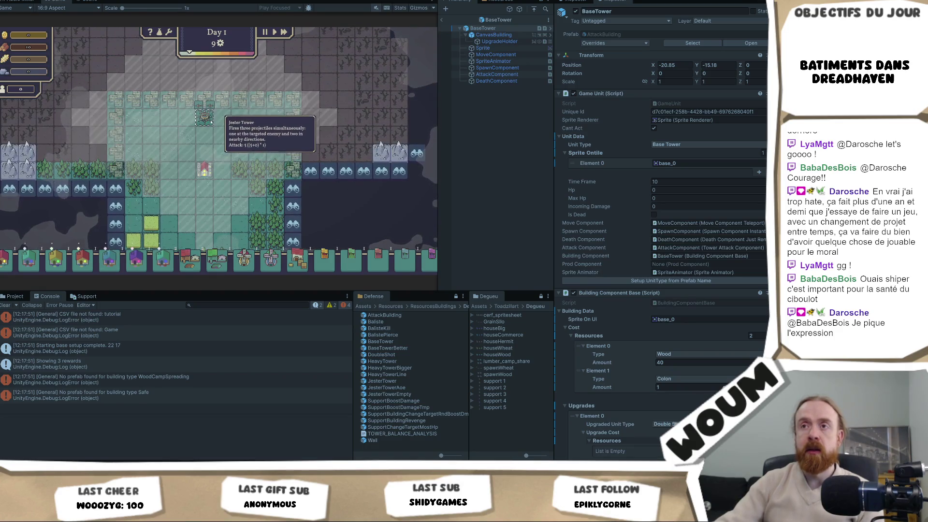
pyautogui.click(205, 115)
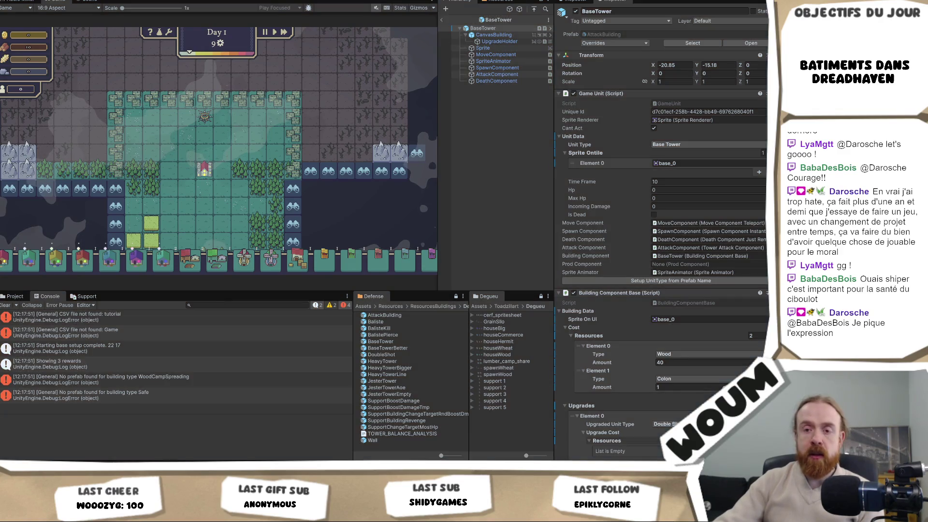
pyautogui.hotkey('alt', 'Tab')
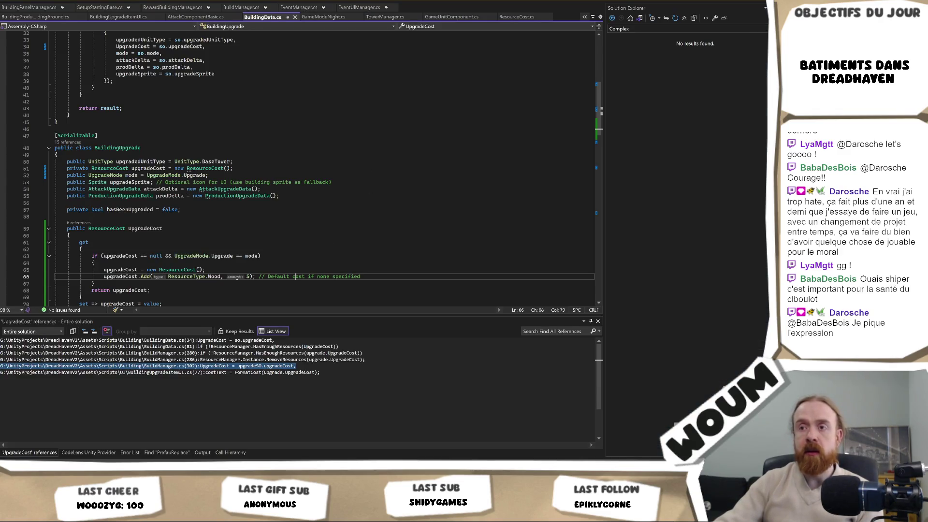
# Change the Add call's Wood amount on line 66 from 5 to 1
pyautogui.hotkey('ctrl', 'Left')
pyautogui.hotkey('ctrl', 'Left')
pyautogui.hotkey('ctrl', 'Left')
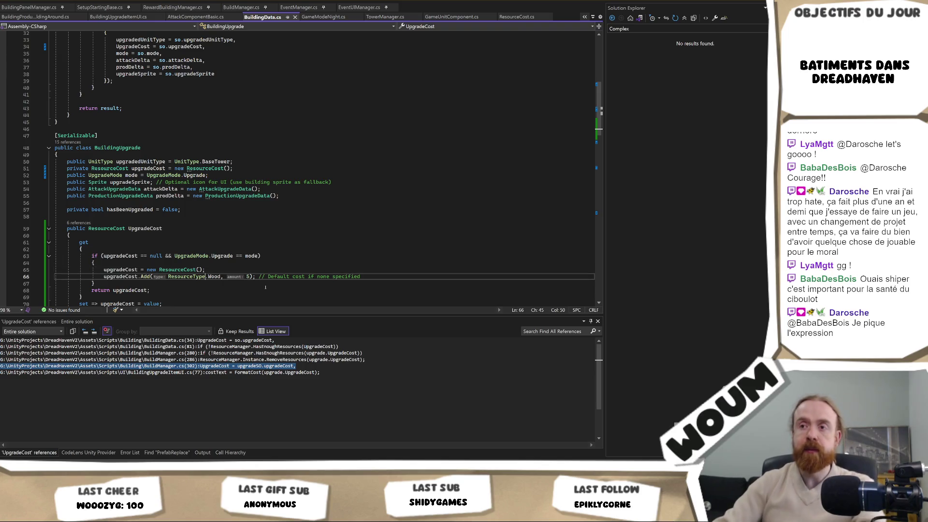
pyautogui.press('Right')
pyautogui.press('Right')
pyautogui.press('Right')
pyautogui.press('BackSpace')
pyautogui.write('1')
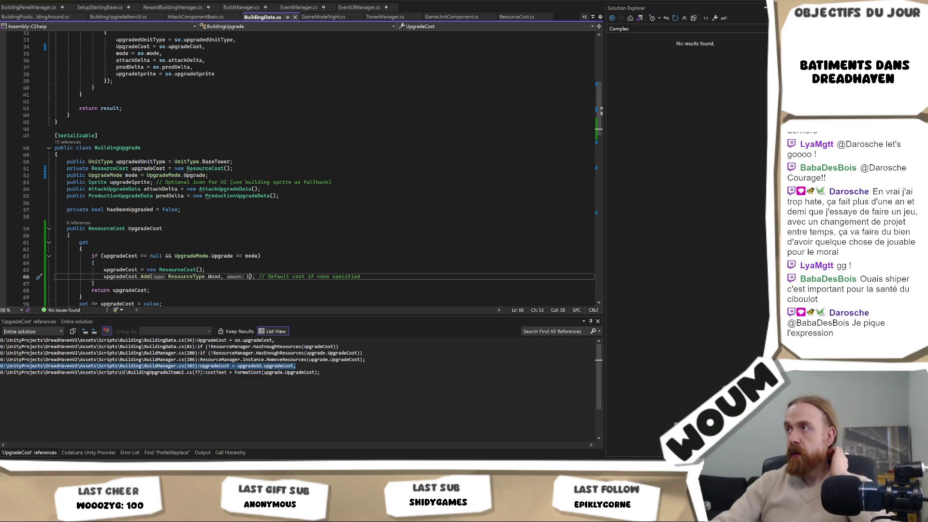
pyautogui.hotkey('alt', 'Tab')
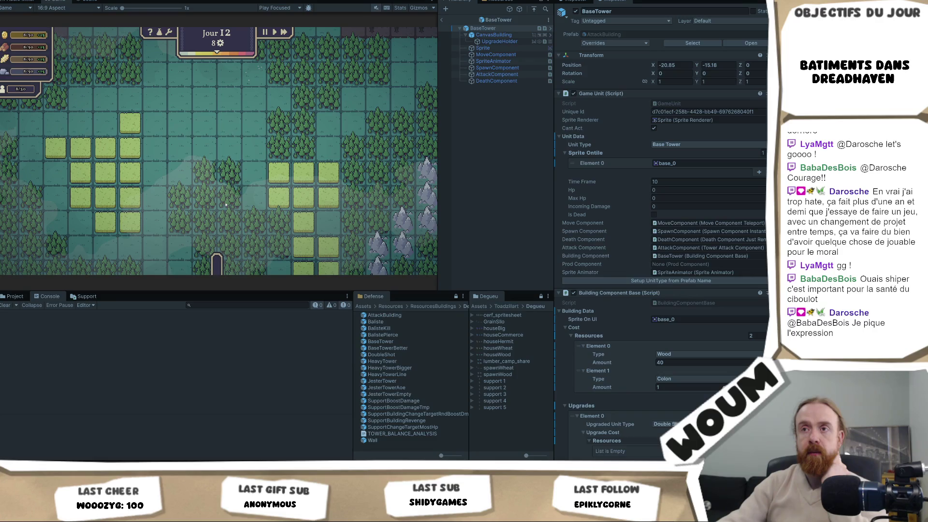
# Take rewards from New plans to retest the Jester Tower upgrade costs
pyautogui.click(105, 229)
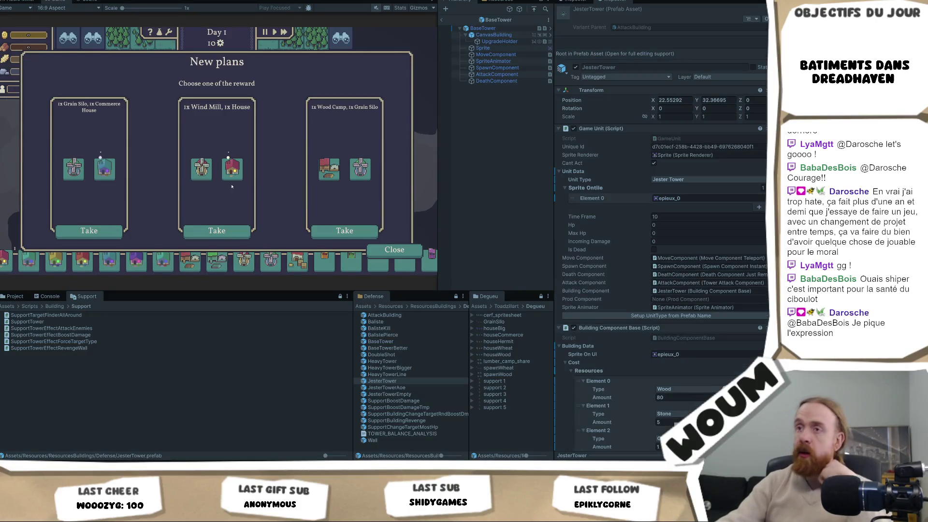
pyautogui.click(217, 231)
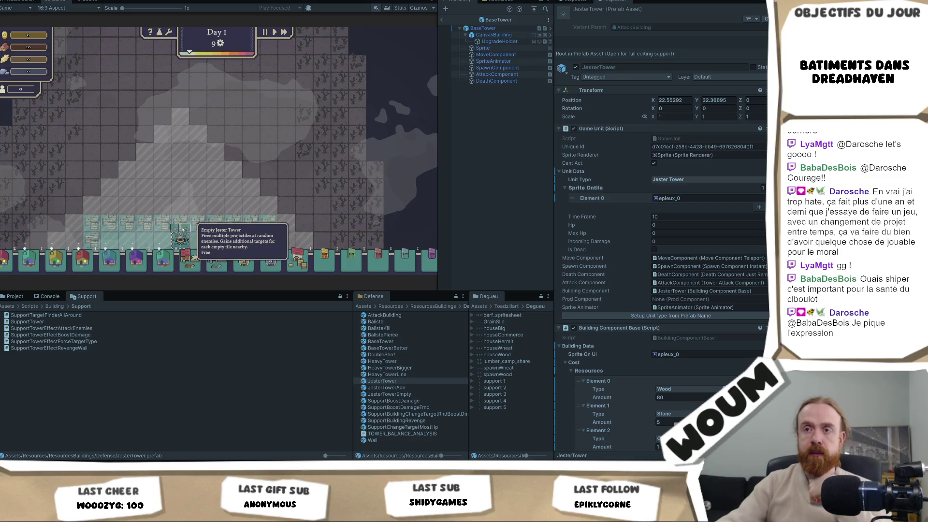
pyautogui.hotkey('alt', 'Tab')
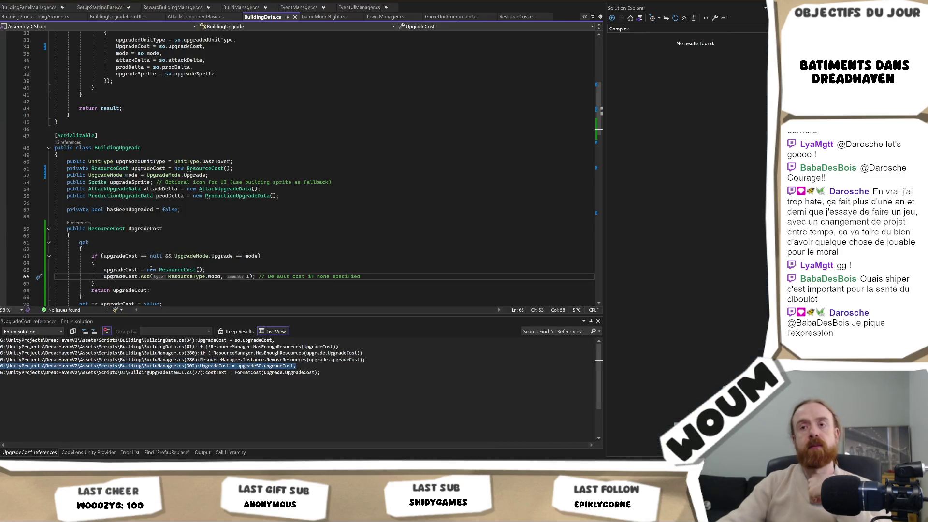
# Set a breakpoint on line 63's upgradeCost null check in the debug layout
pyautogui.press('Up')
pyautogui.press('Up')
pyautogui.doubleClick(120, 255)
pyautogui.scroll(-2, 235, 256)
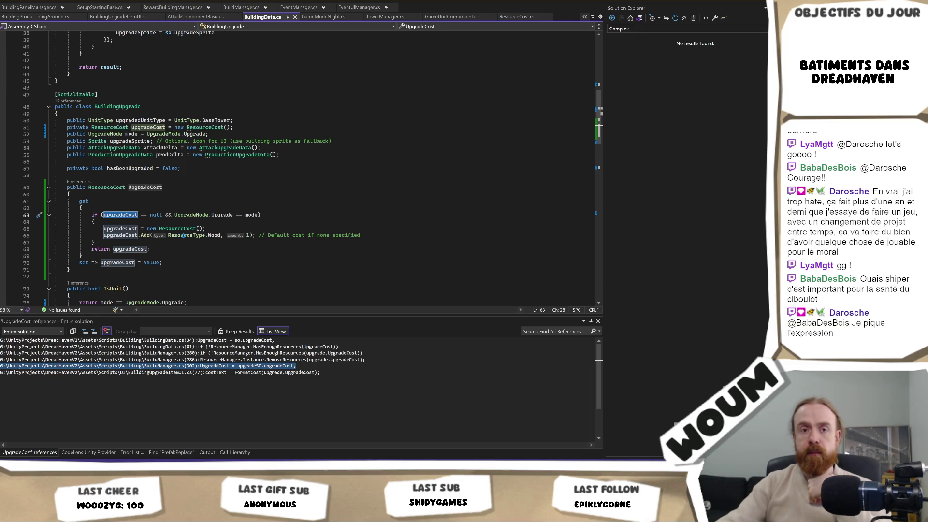
pyautogui.press('F5')
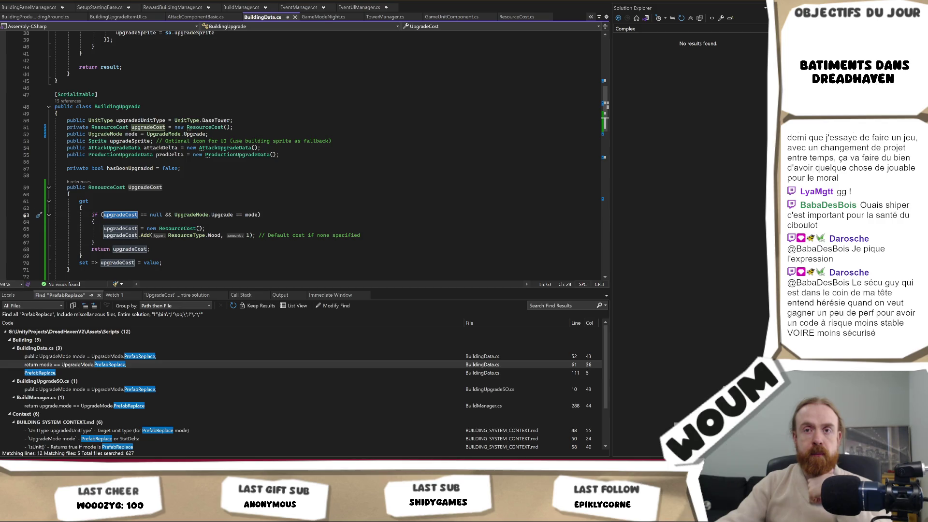
pyautogui.press('F9')
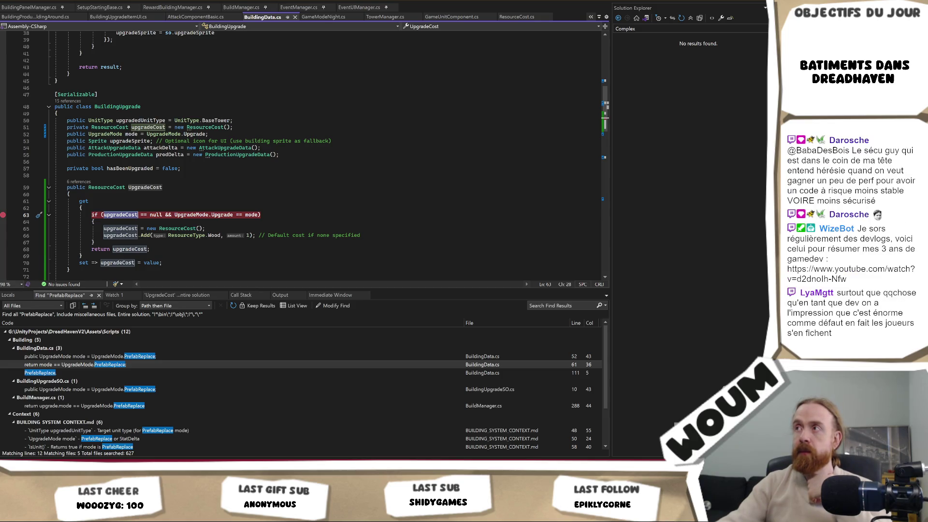
pyautogui.hotkey('alt', 'Tab')
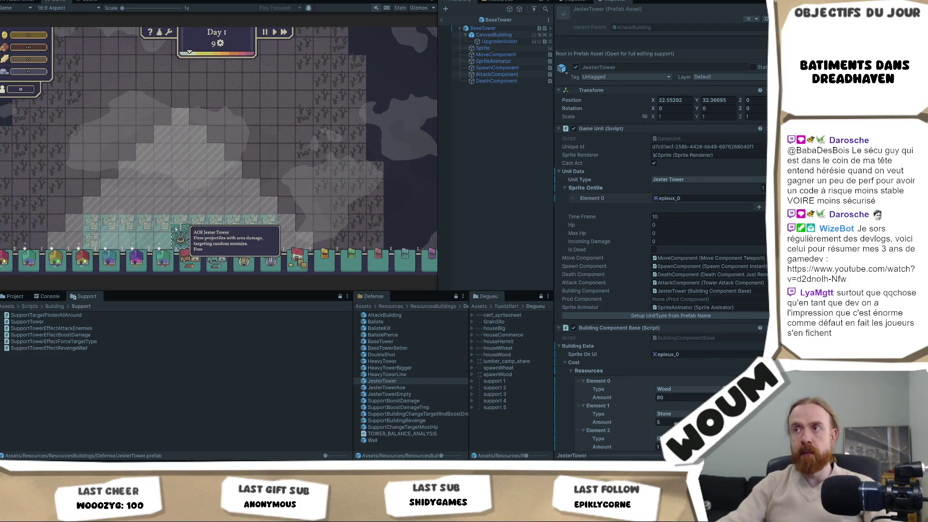
pyautogui.hotkey('alt', 'Tab')
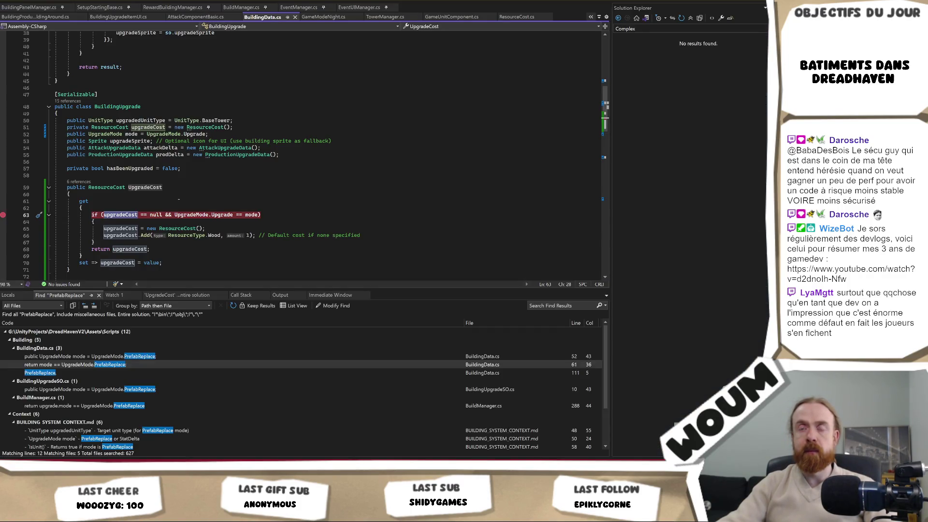
pyautogui.scroll(-12, 179, 199)
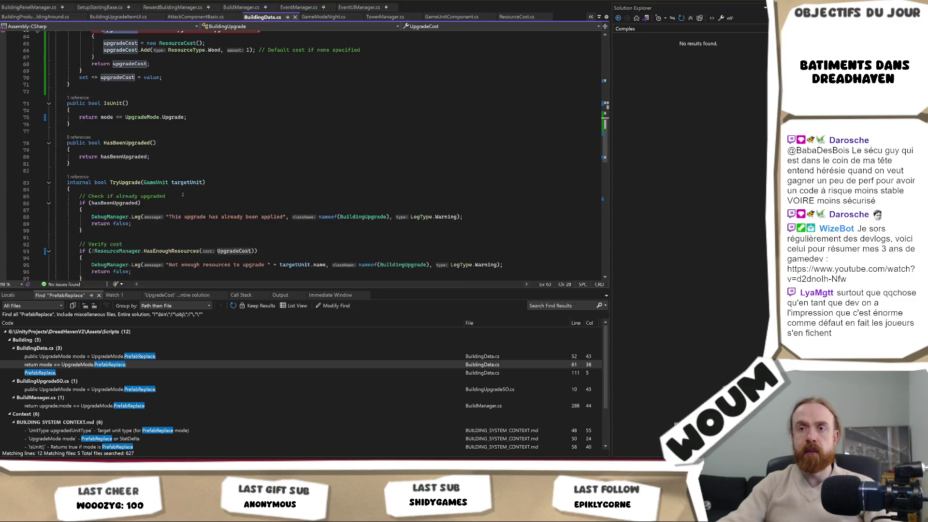
# Find the references to IsDone and open its usage in BuildingUpgradeItemUI.cs
pyautogui.scroll(3, 141, 207)
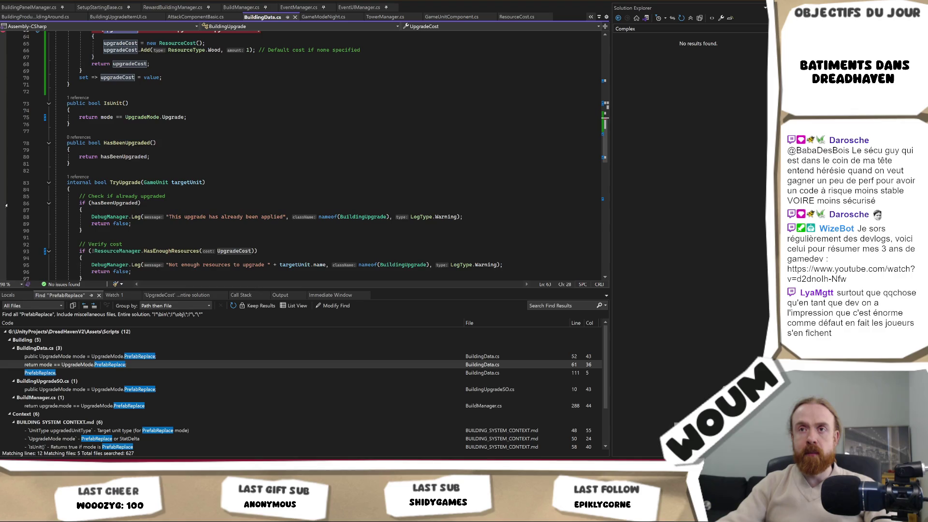
pyautogui.scroll(3, 192, 163)
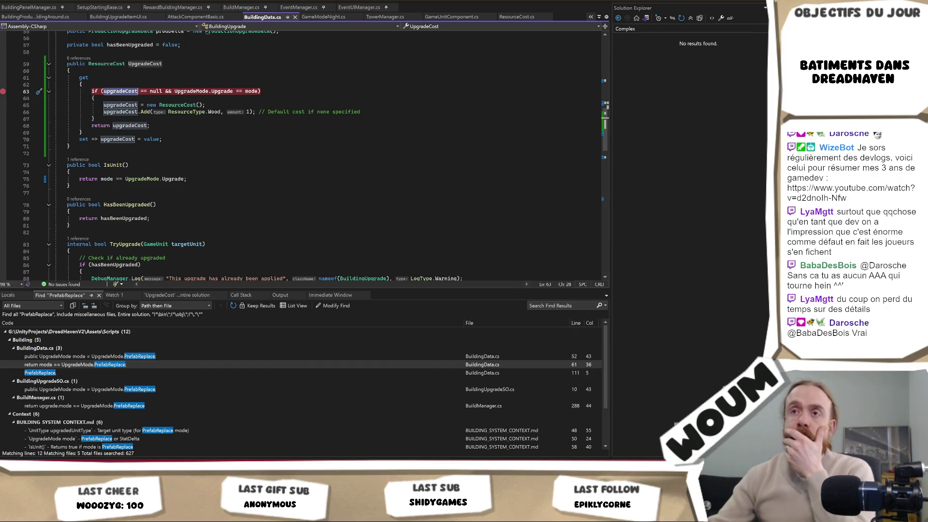
pyautogui.scroll(-7, 125, 169)
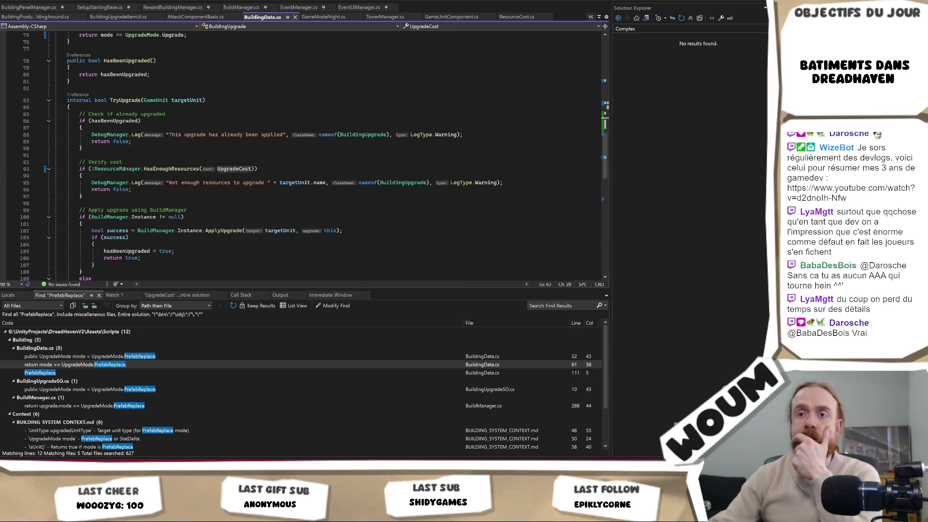
pyautogui.scroll(-7, 124, 167)
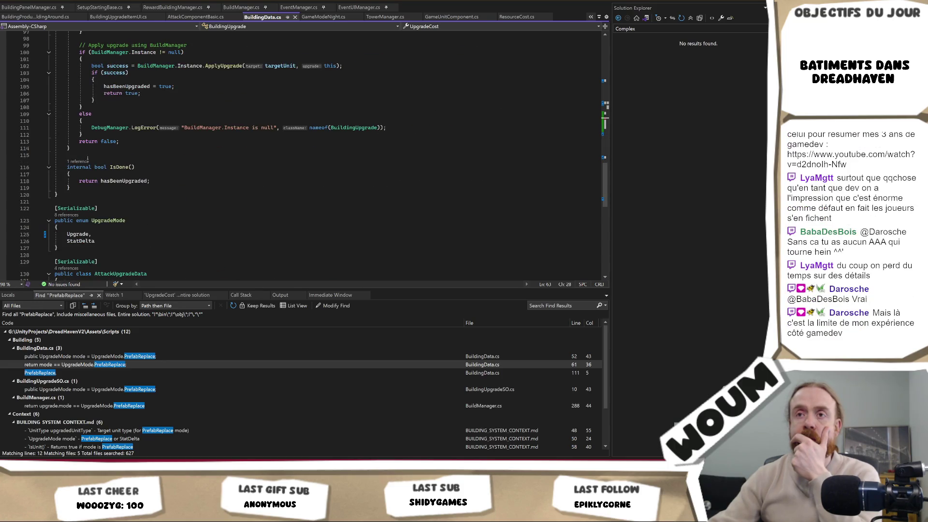
pyautogui.click(78, 161)
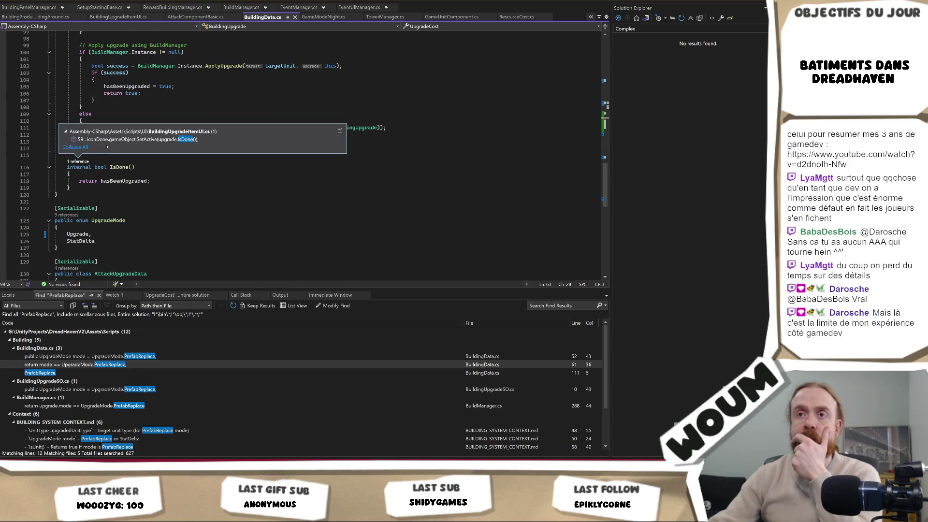
pyautogui.doubleClick(119, 140)
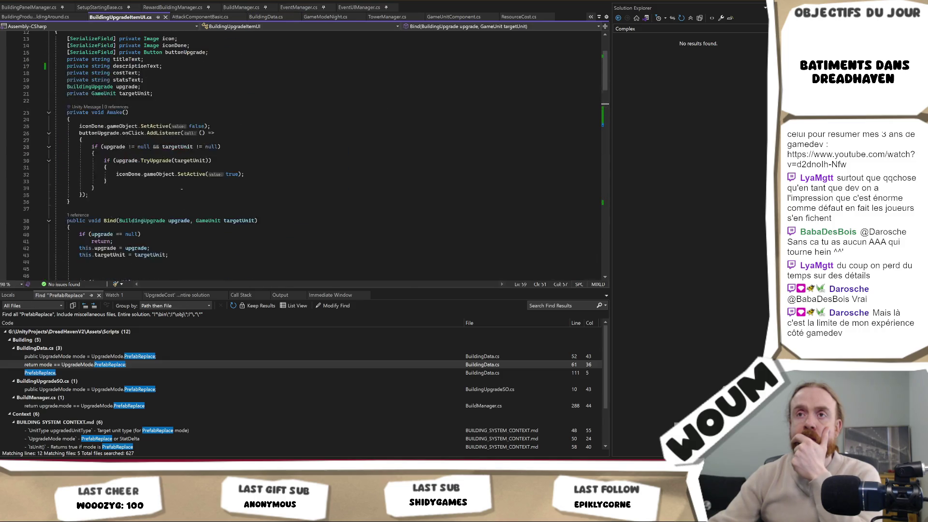
# Set a breakpoint on the cost text line 77 and return to Unity
pyautogui.scroll(3, 181, 189)
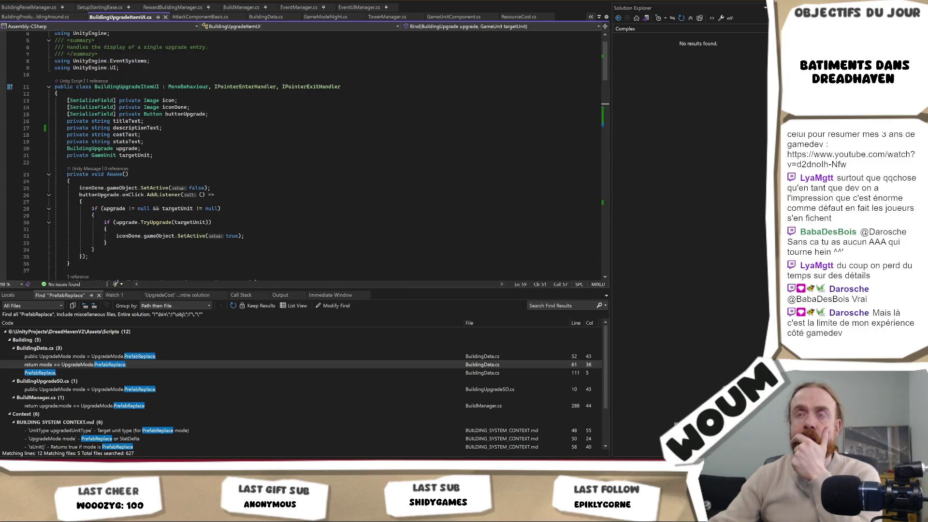
pyautogui.scroll(-13, 310, 155)
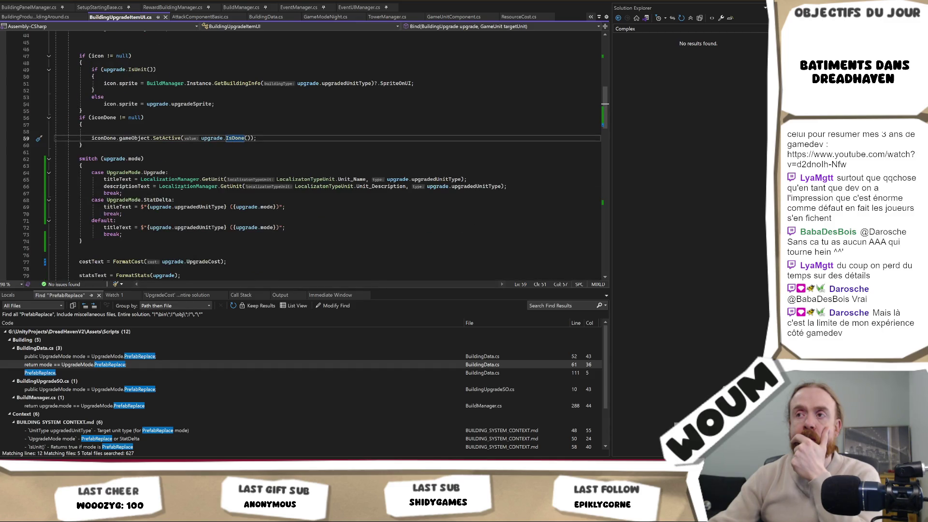
pyautogui.scroll(-4, 314, 155)
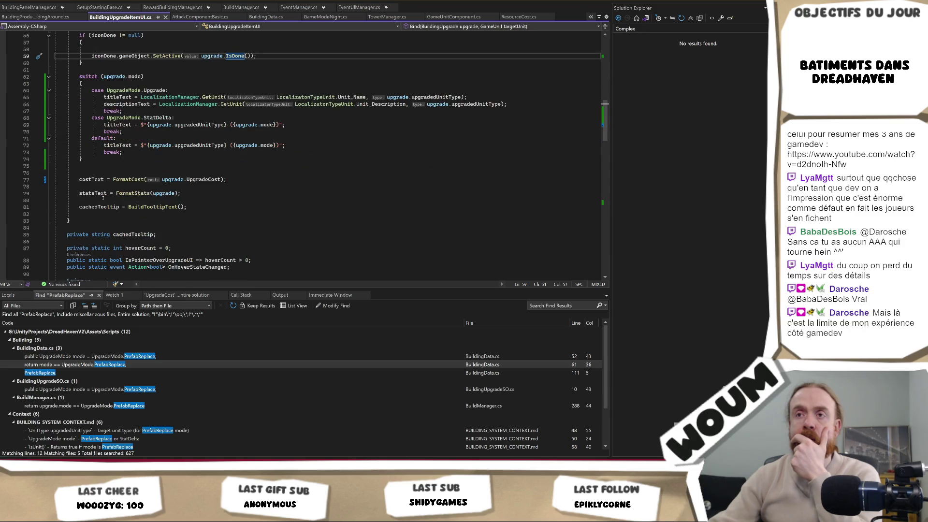
pyautogui.click(2, 180)
pyautogui.hotkey('alt', 'Tab')
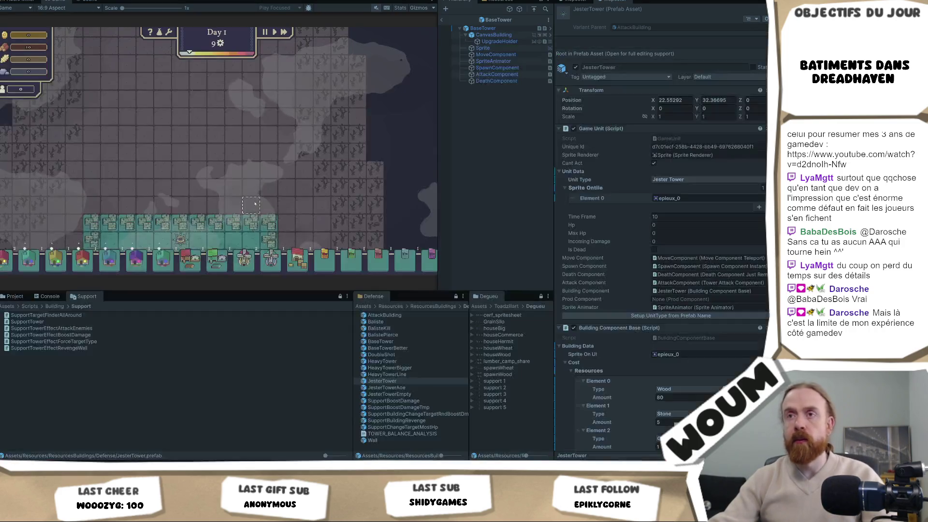
# Trigger the upgrade entry in game and step through the UpgradeCost getter
pyautogui.click(82, 219)
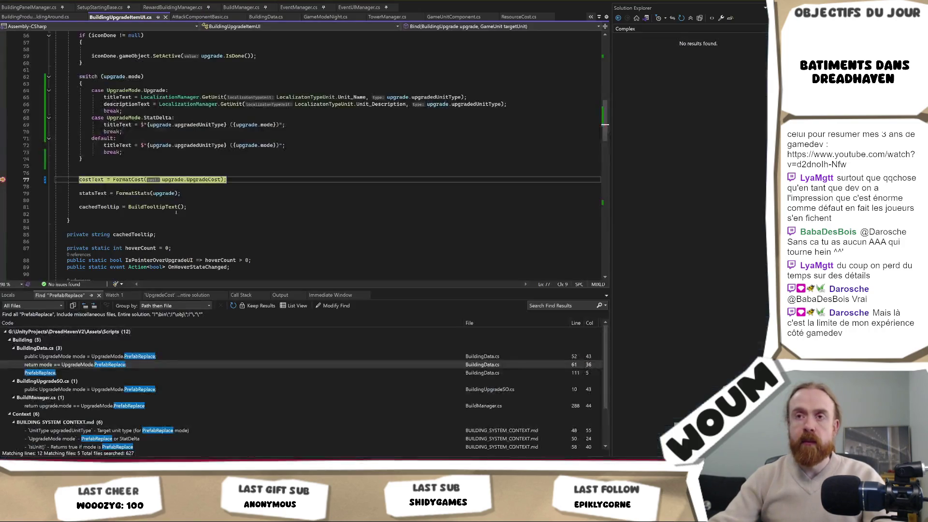
pyautogui.press('F11')
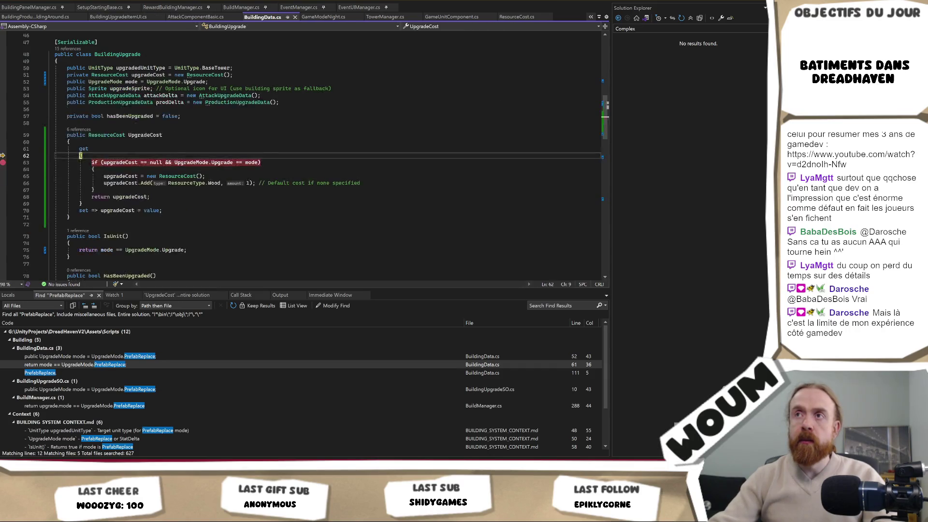
pyautogui.press('F11')
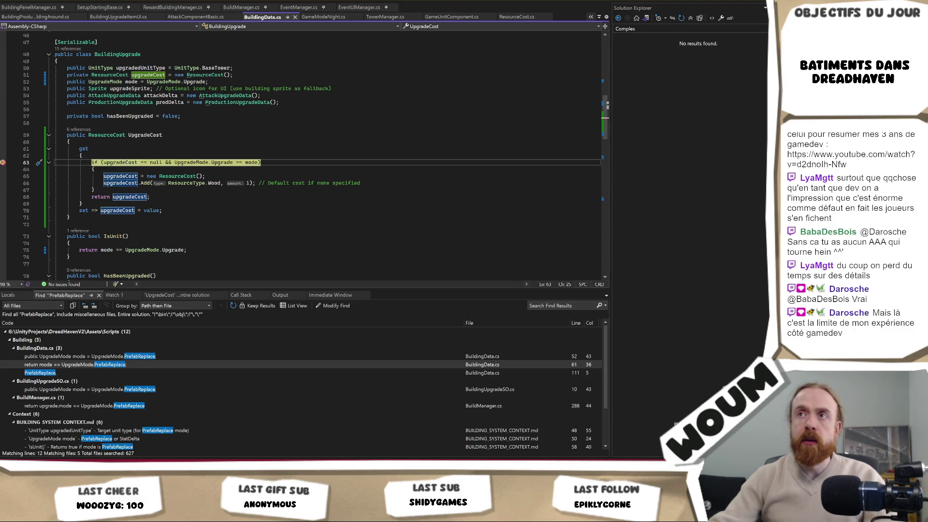
pyautogui.press('F11')
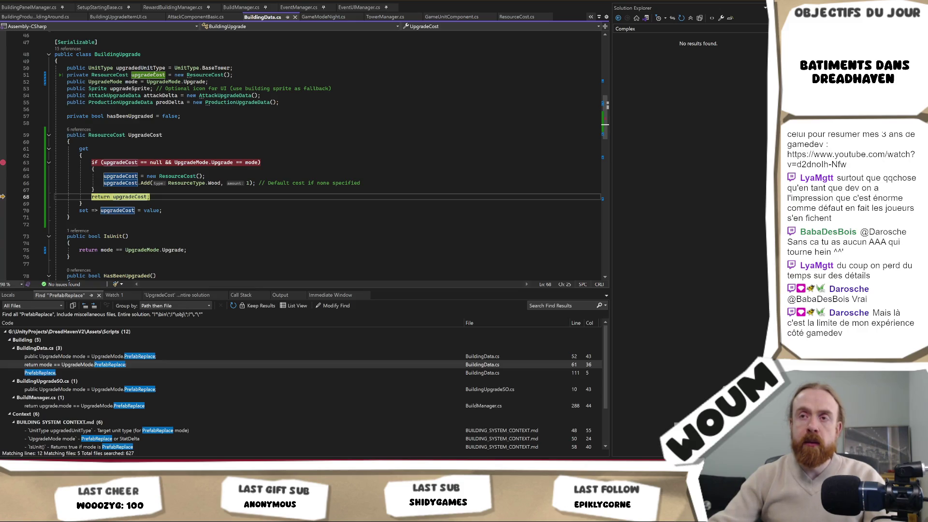
pyautogui.press('F10')
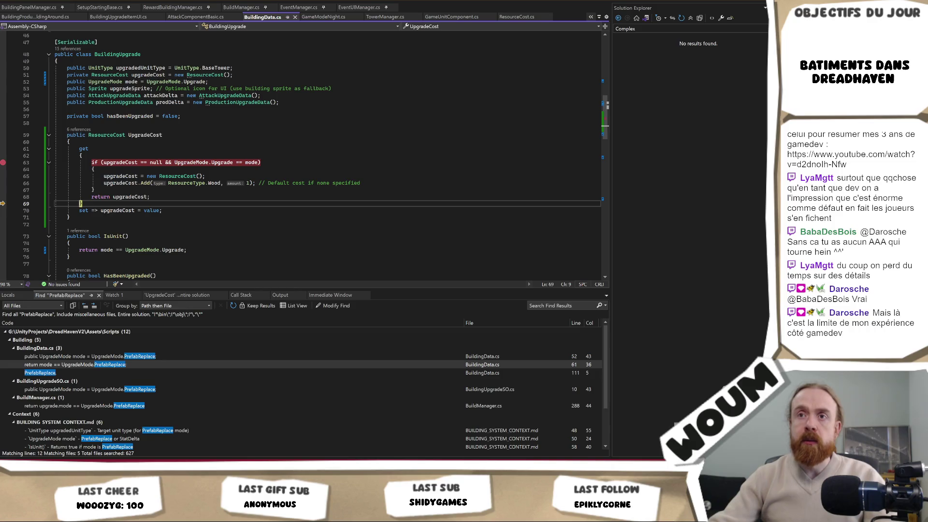
pyautogui.press('F10')
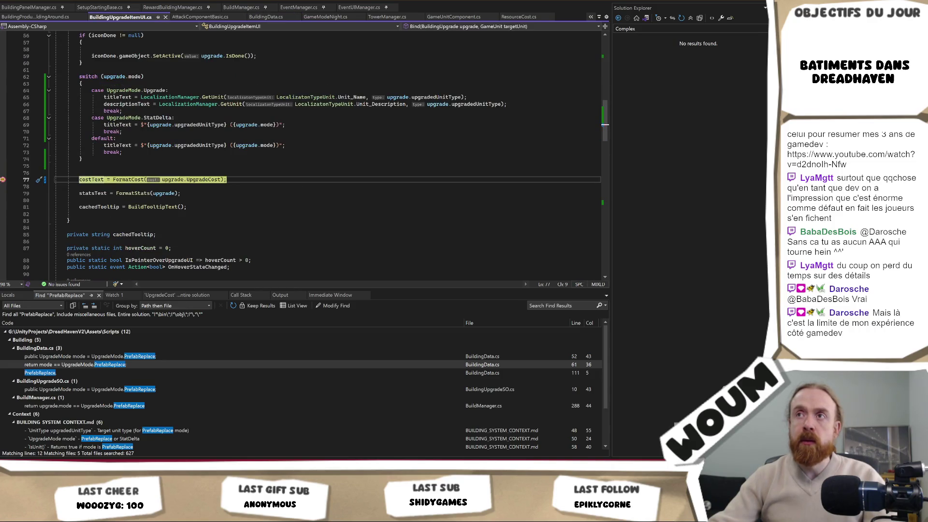
# Step into FormatCost, inspect the cost value, step out, and resume the game
pyautogui.press('F11')
pyautogui.press('F10')
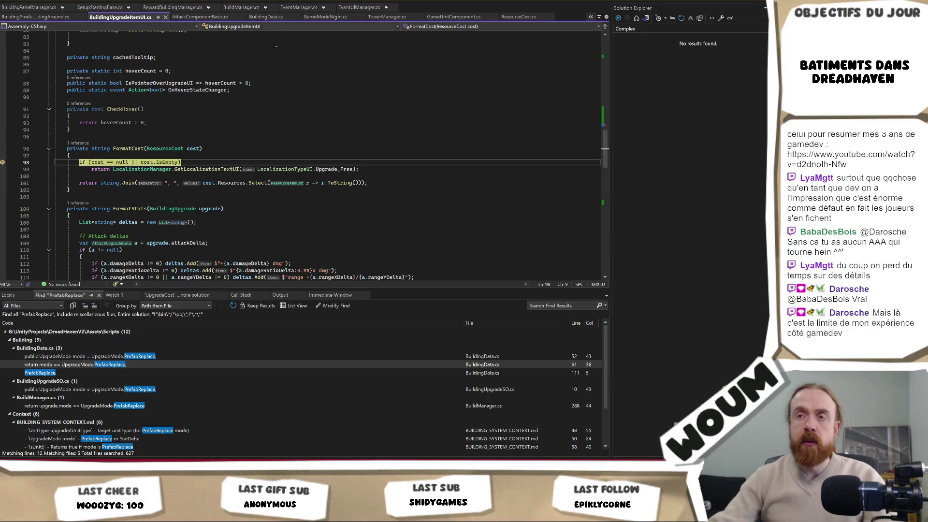
pyautogui.moveTo(193, 148)
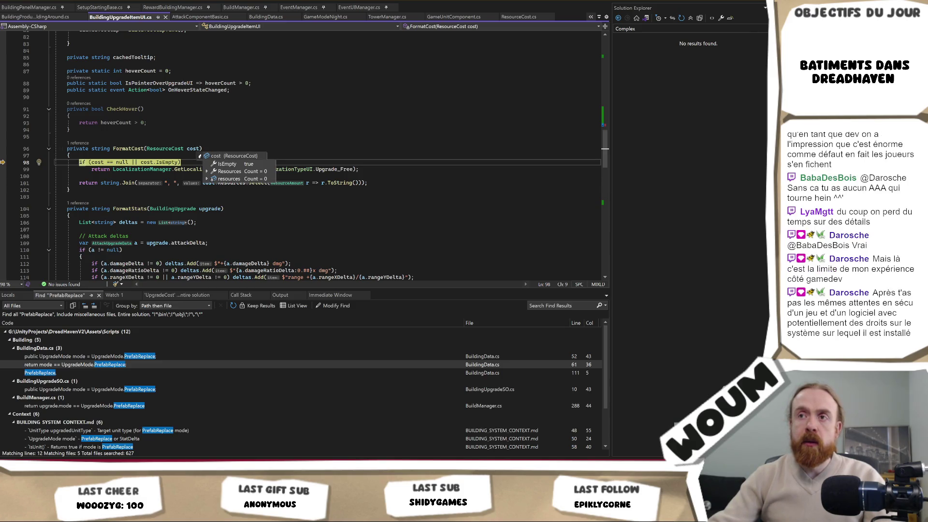
pyautogui.click(198, 137)
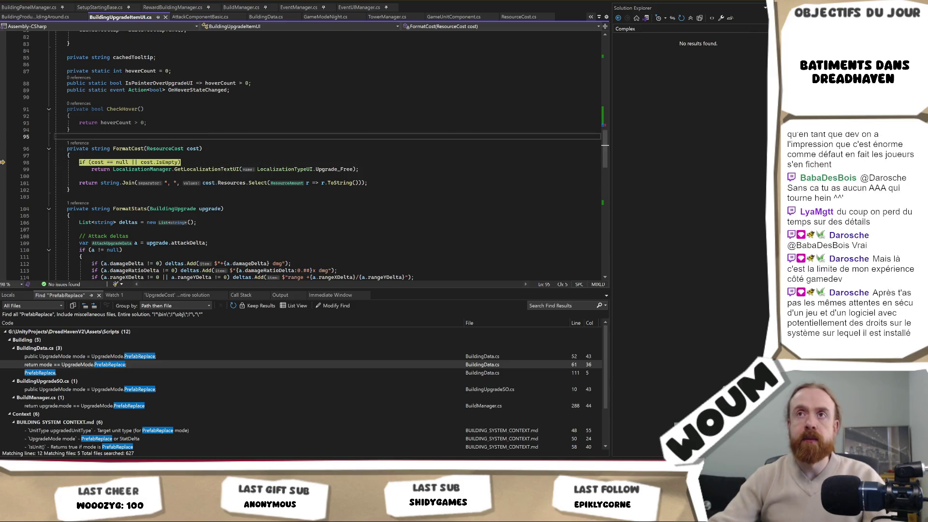
pyautogui.hotkey('shift', 'F11')
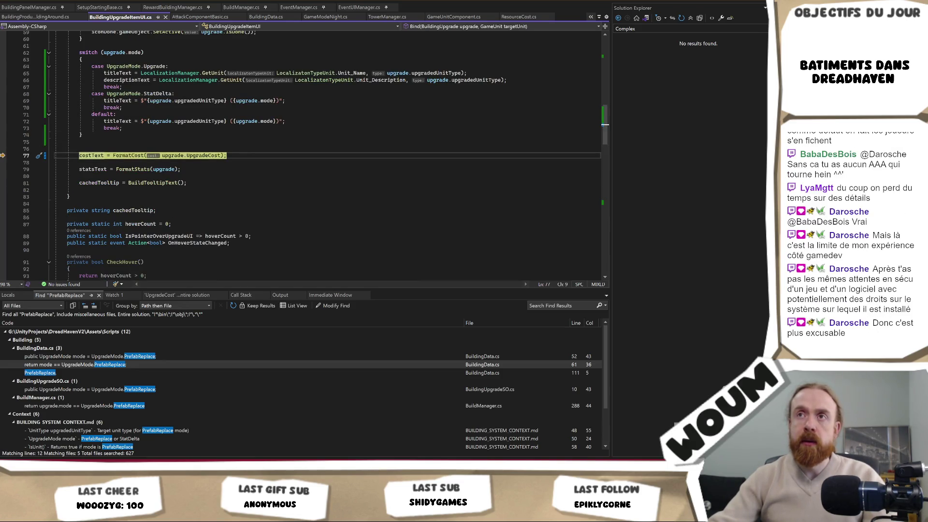
pyautogui.press('F10')
# Stop debugging, let Unity reload scripts, and go to the UpgradeCost property definition
pyautogui.hotkey('alt', 'Tab')
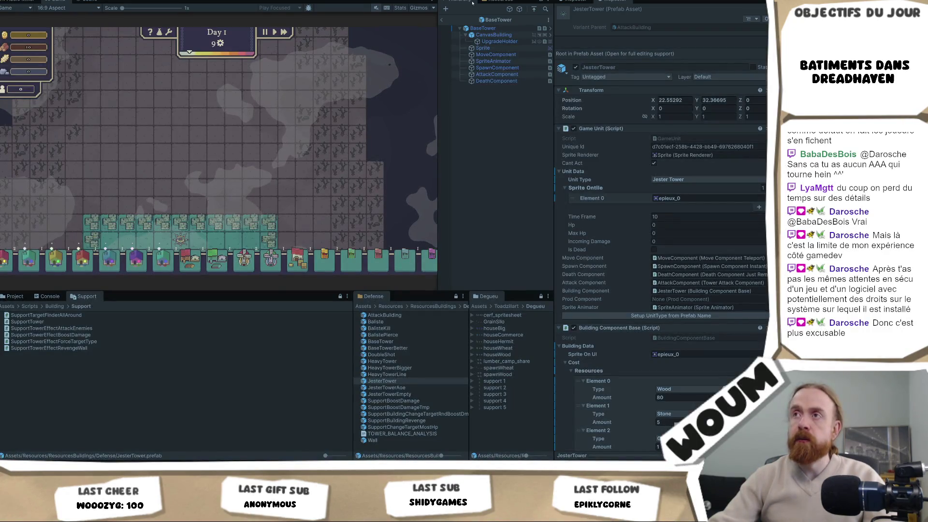
pyautogui.hotkey('alt', 'Tab')
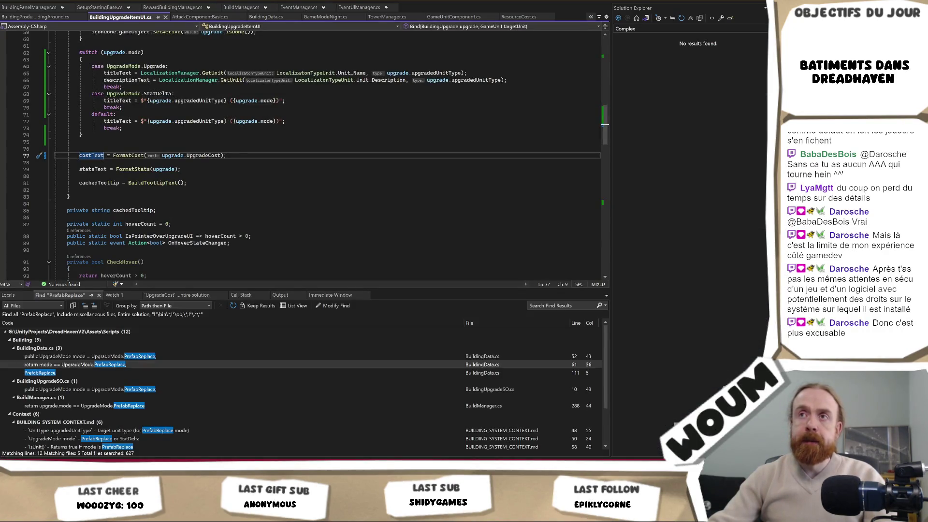
pyautogui.hotkey('shift', 'F5')
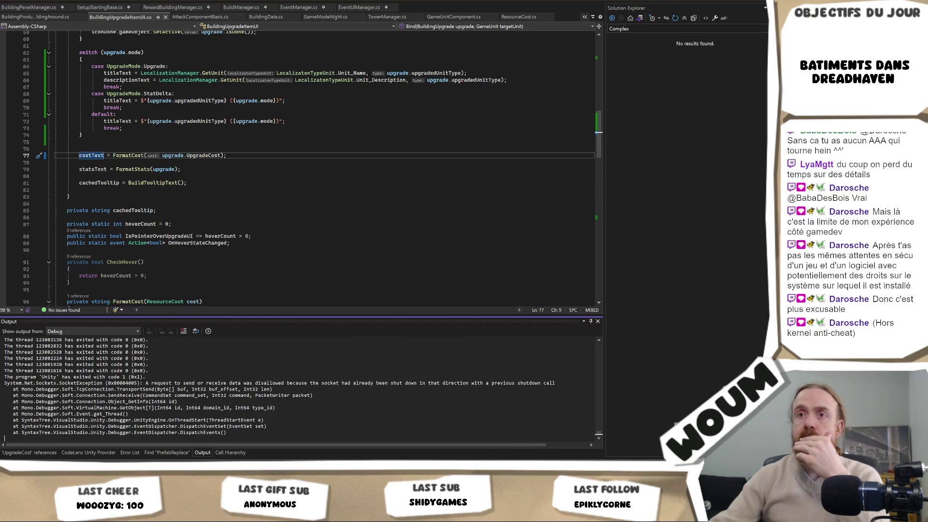
pyautogui.hotkey('alt', 'Tab')
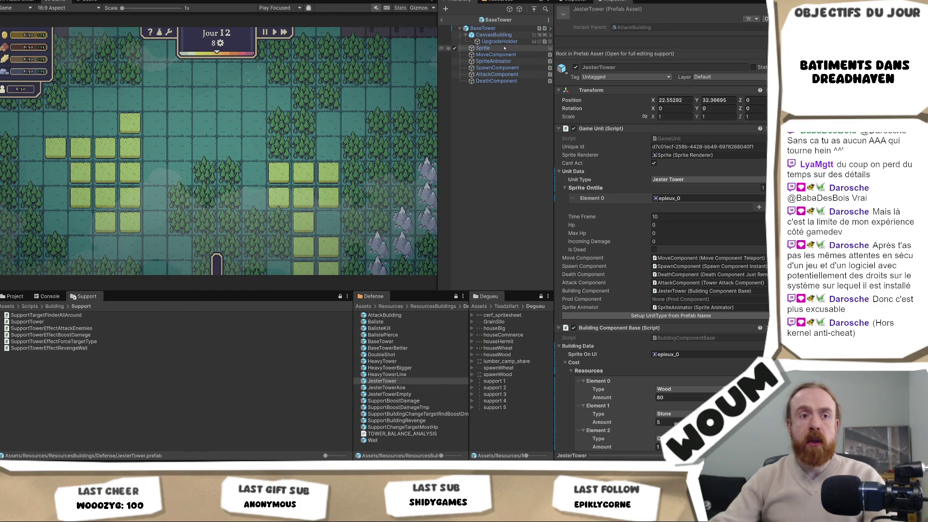
pyautogui.hotkey('alt', 'Tab')
pyautogui.click(142, 169)
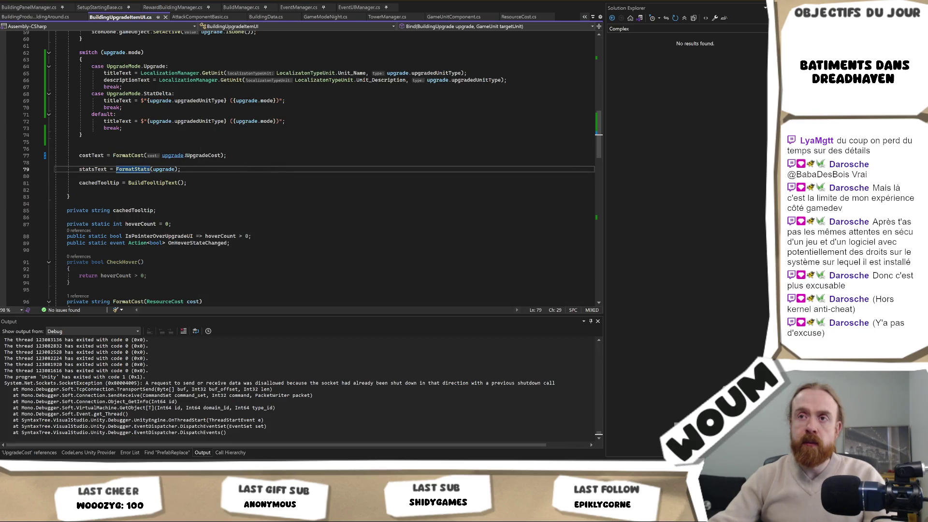
pyautogui.keyDown('ctrl'); pyautogui.click(194, 155); pyautogui.keyUp('ctrl')
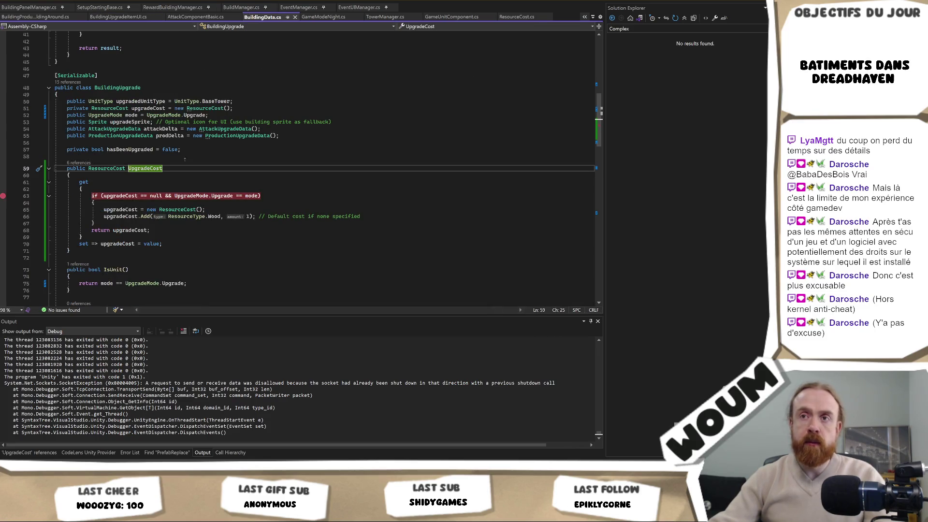
# Extend the check to (upgradeCost == null || upgradeCost == new ResourceCost()) and save
pyautogui.click(167, 189)
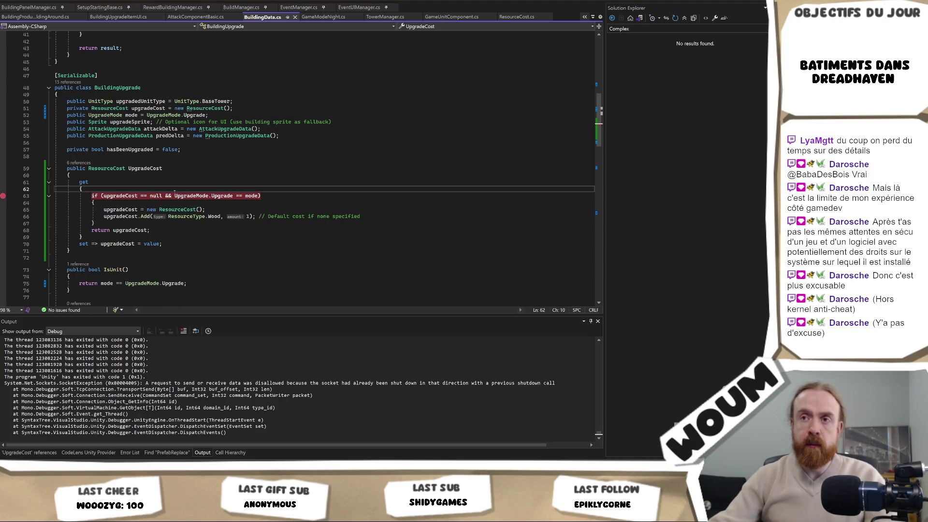
pyautogui.click(102, 196)
pyautogui.write('(')
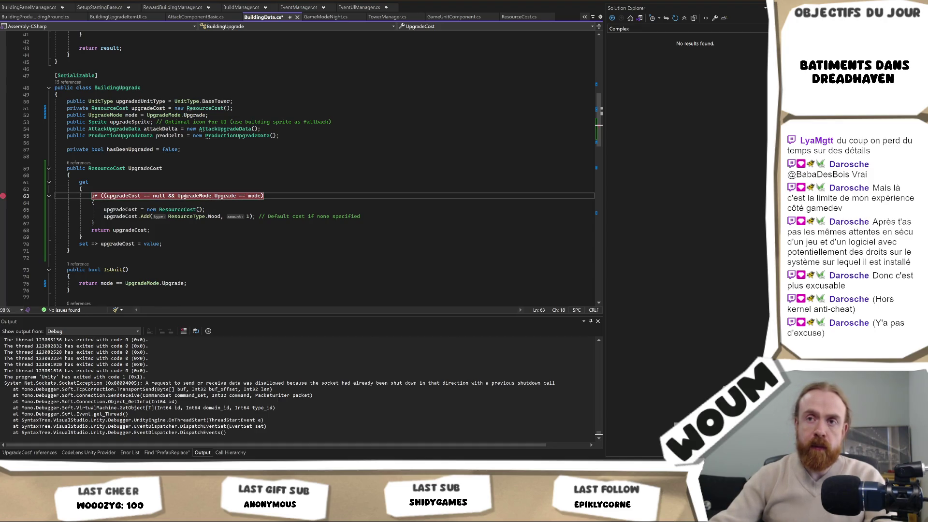
pyautogui.click(171, 195)
pyautogui.press('BackSpace')
pyautogui.write(')')
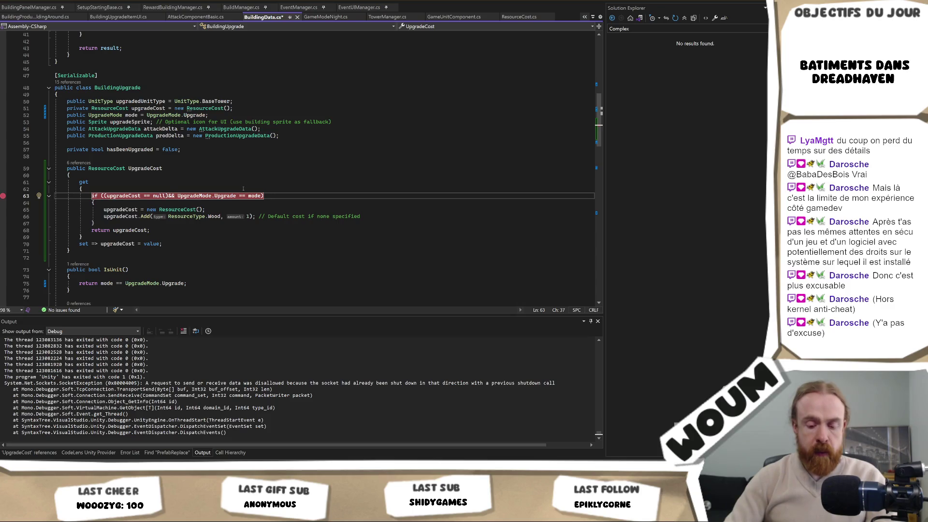
pyautogui.write('  || ')
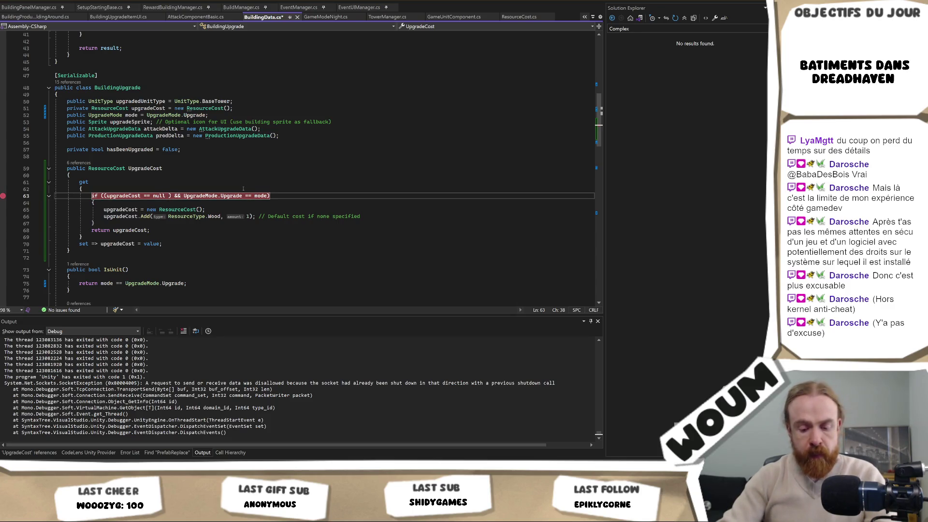
pyautogui.write('upgradeCost ==')
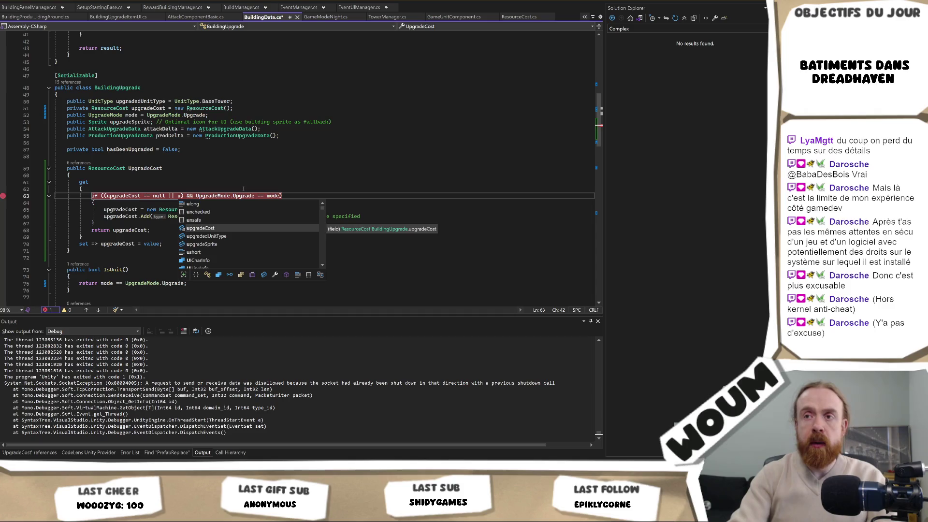
pyautogui.write(' n')
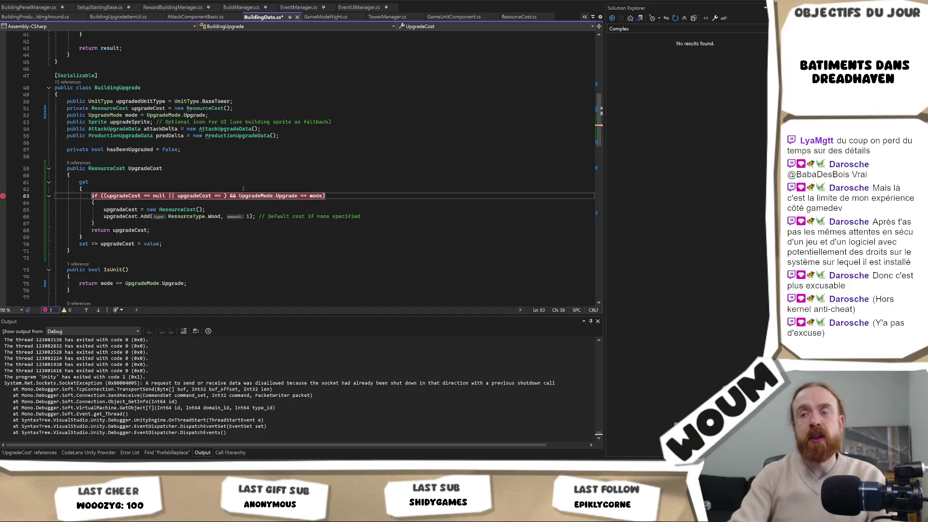
pyautogui.write('ew')
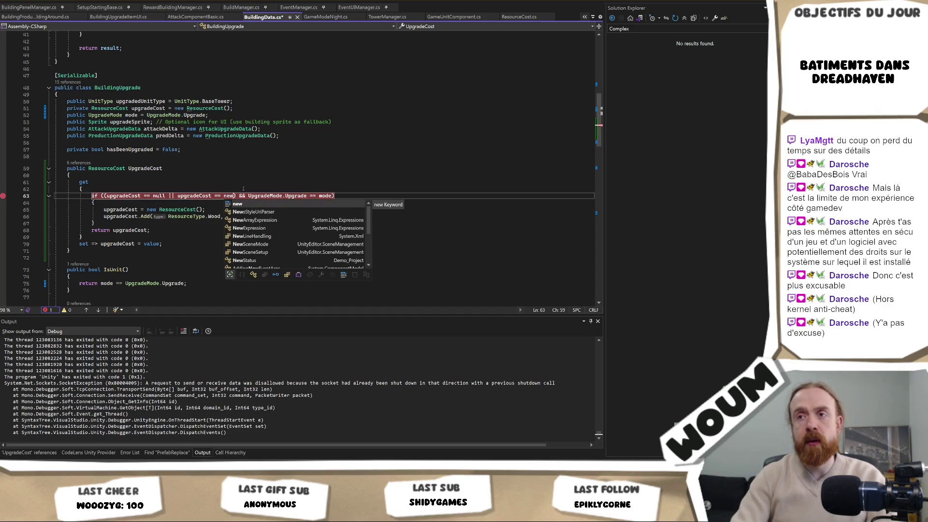
pyautogui.write(' ResourceCost()')
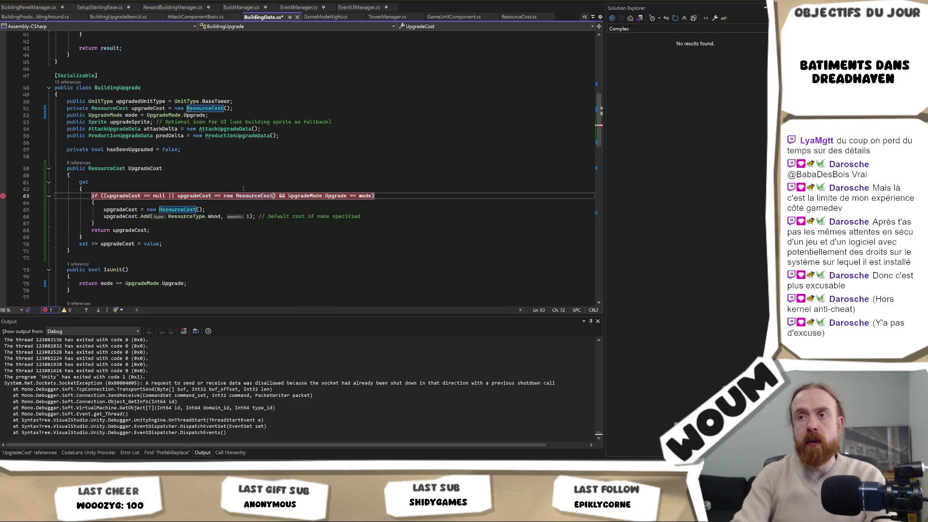
pyautogui.hotkey('ctrl', 's')
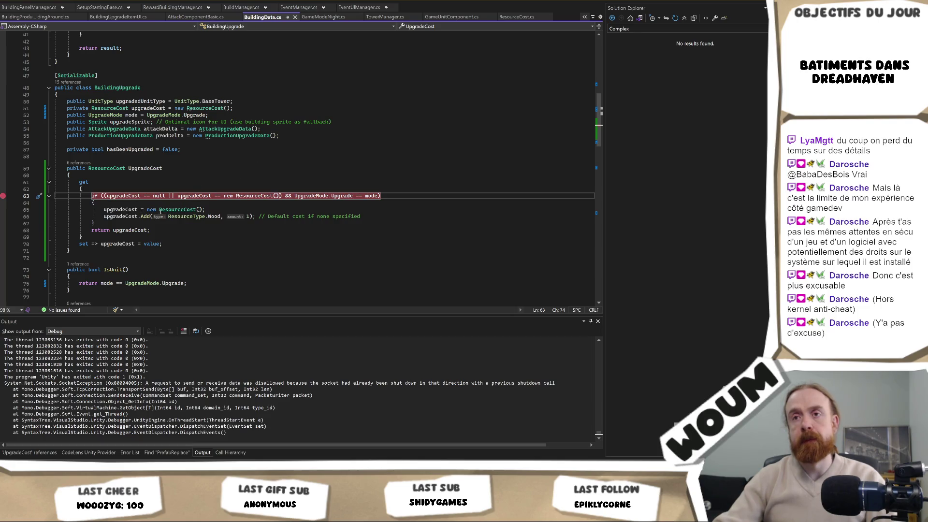
# Remove the breakpoint on line 63 and start a new line in the if block
pyautogui.click(228, 202)
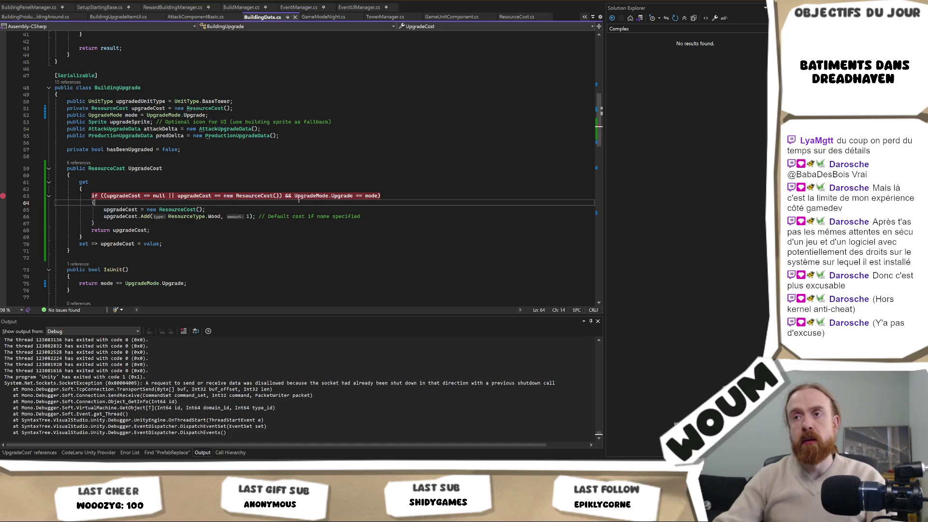
pyautogui.click(3, 195)
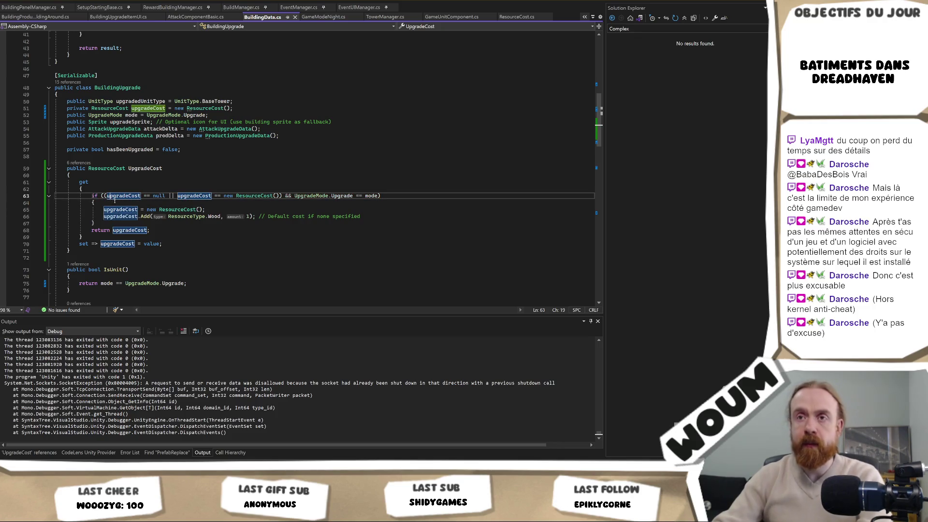
pyautogui.press('Return')
# Write an if(upgradeCost == null) check and move it to the top of the getter
pyautogui.write('if(upgradeCost')
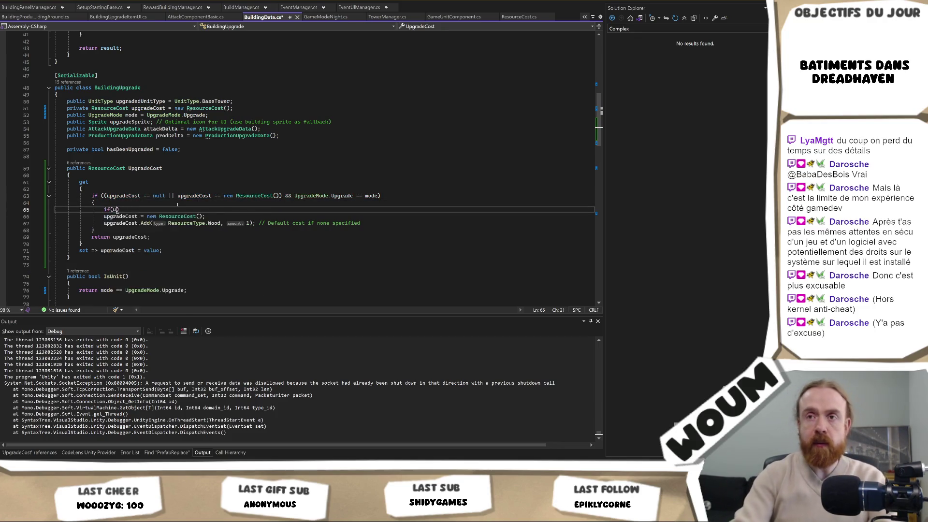
pyautogui.press('Tab')
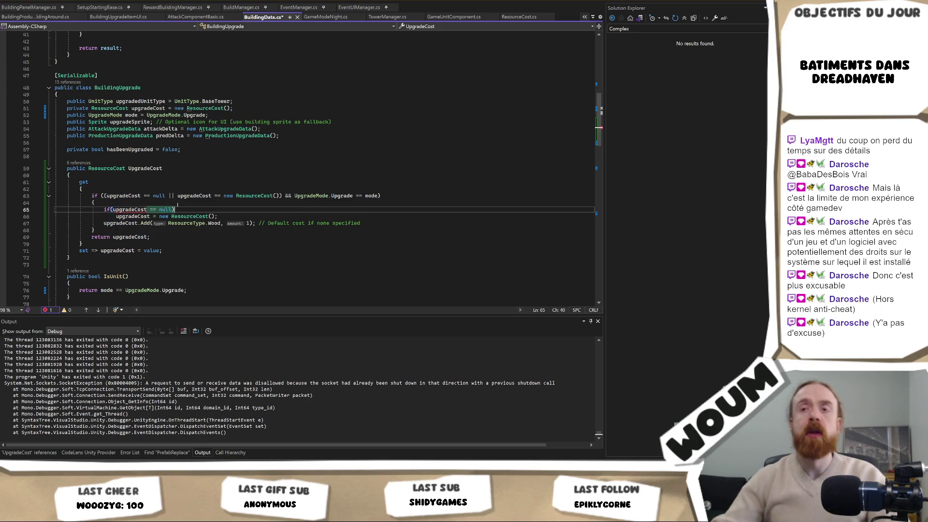
pyautogui.moveTo(238, 219); pyautogui.dragTo(239, 203)
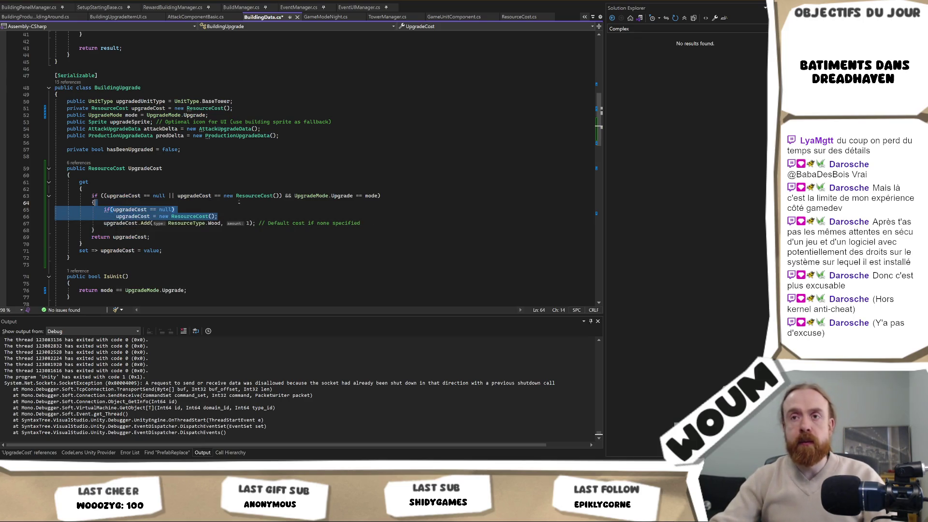
pyautogui.press('Delete')
pyautogui.click(111, 189)
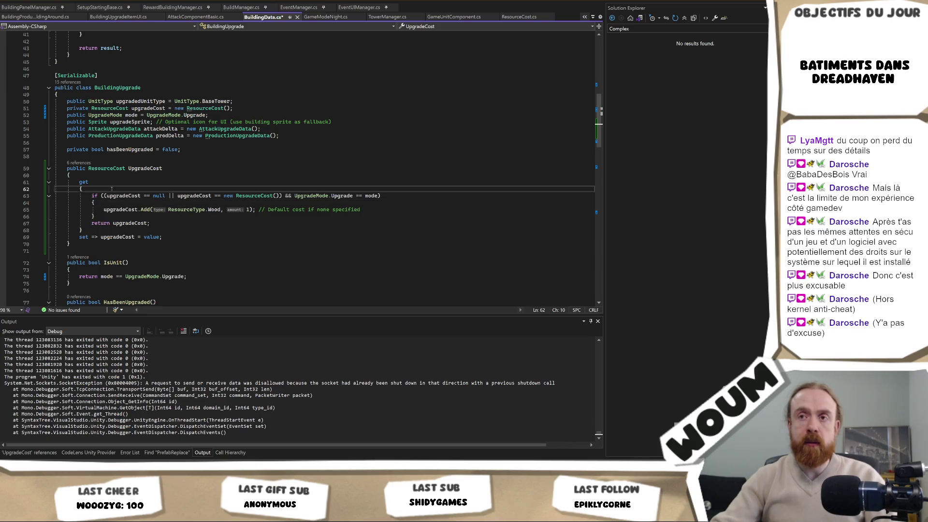
pyautogui.write('if (upgradeCost == null)                 upgradeCost = new ResourceCost();')
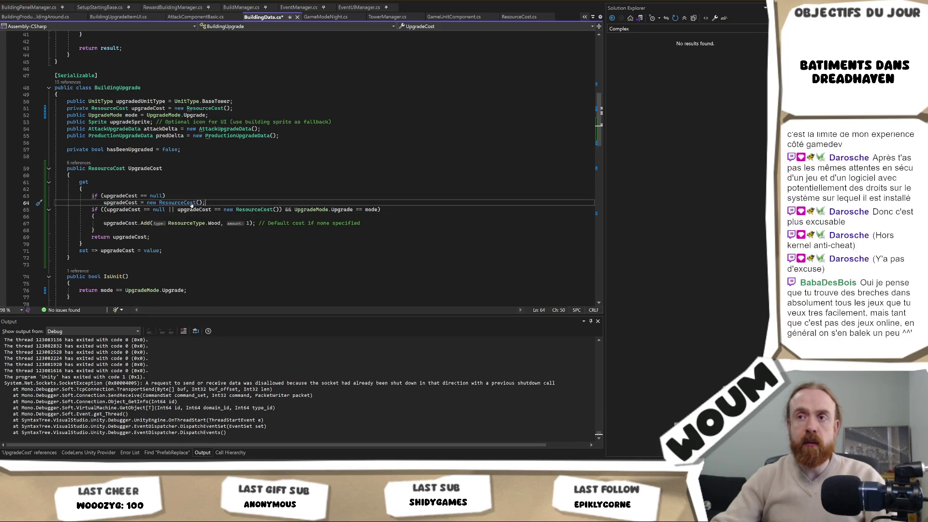
# Rewrite the remaining condition to test upgradeCost.IsEmpty instead of null or a new cost
pyautogui.moveTo(178, 210); pyautogui.dragTo(103, 211)
pyautogui.press('Delete')
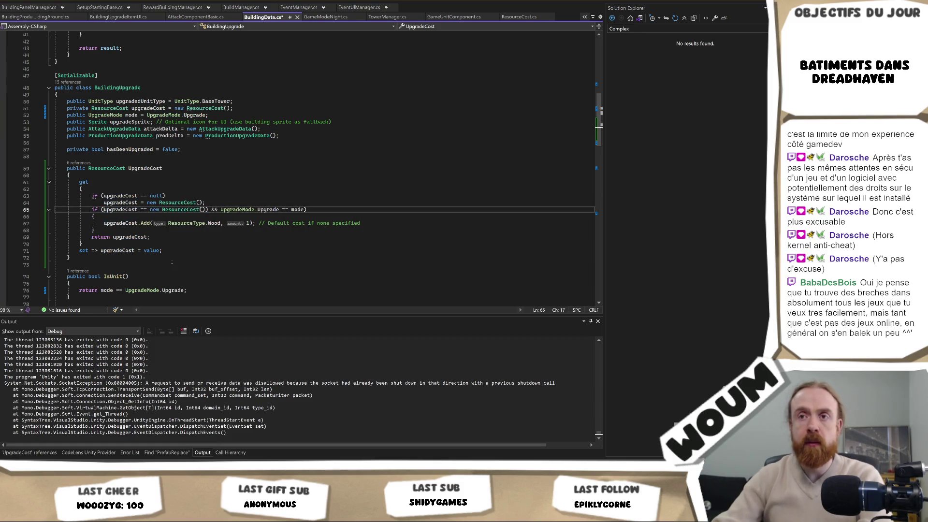
pyautogui.click(205, 209)
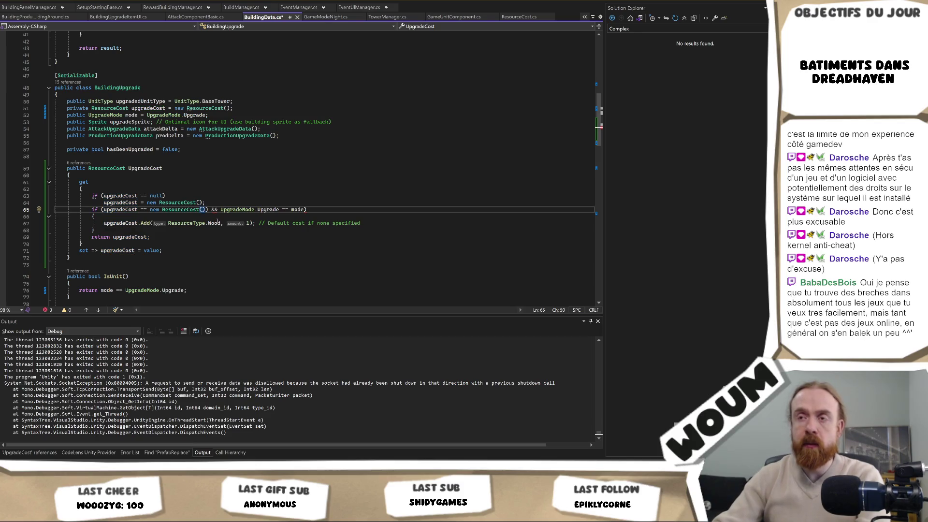
pyautogui.press('BackSpace')
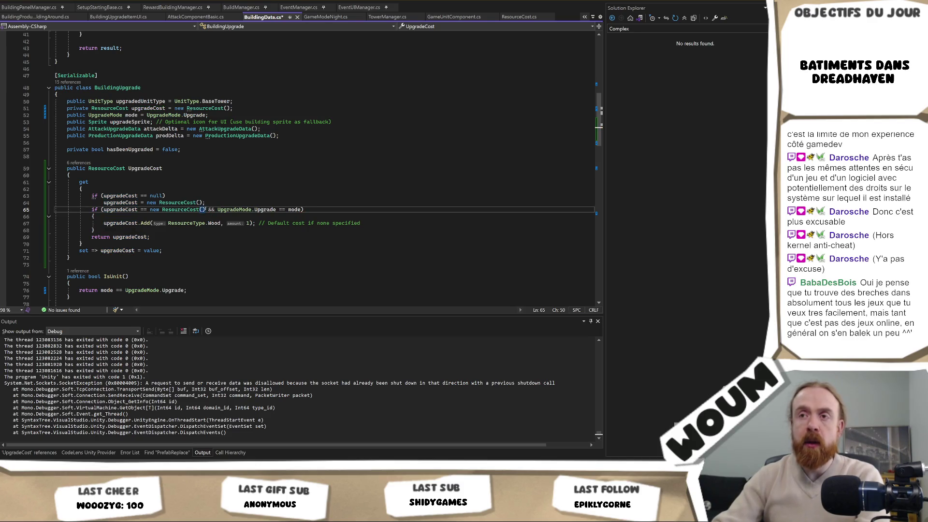
pyautogui.moveTo(202, 210); pyautogui.dragTo(137, 210)
pyautogui.press('Delete')
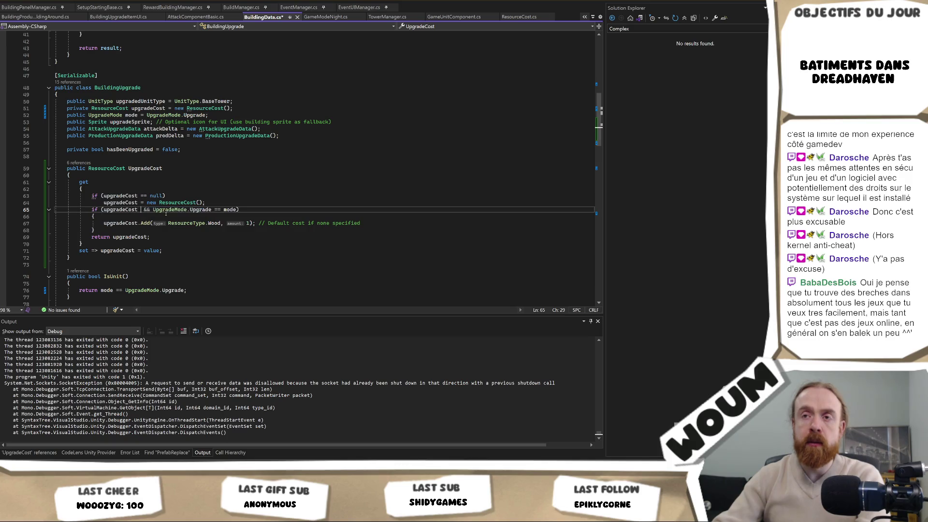
pyautogui.write('.')
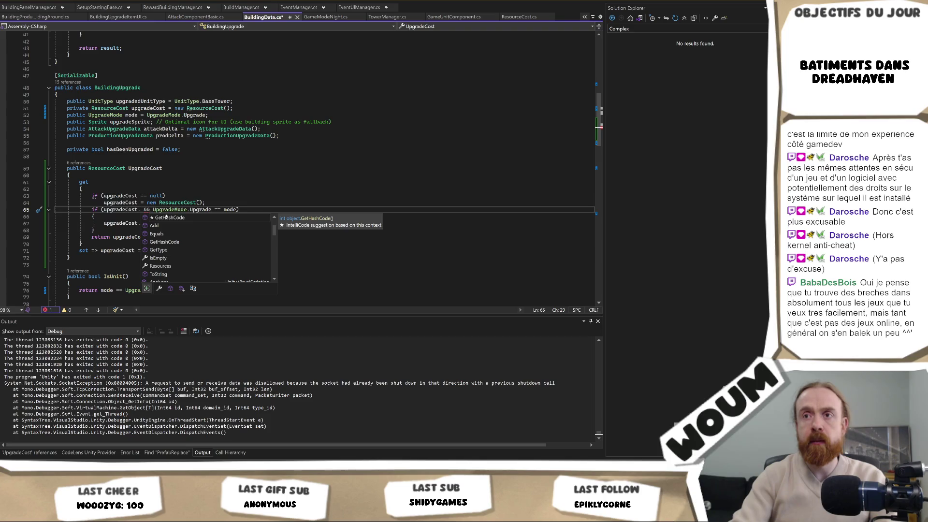
pyautogui.write('Cou')
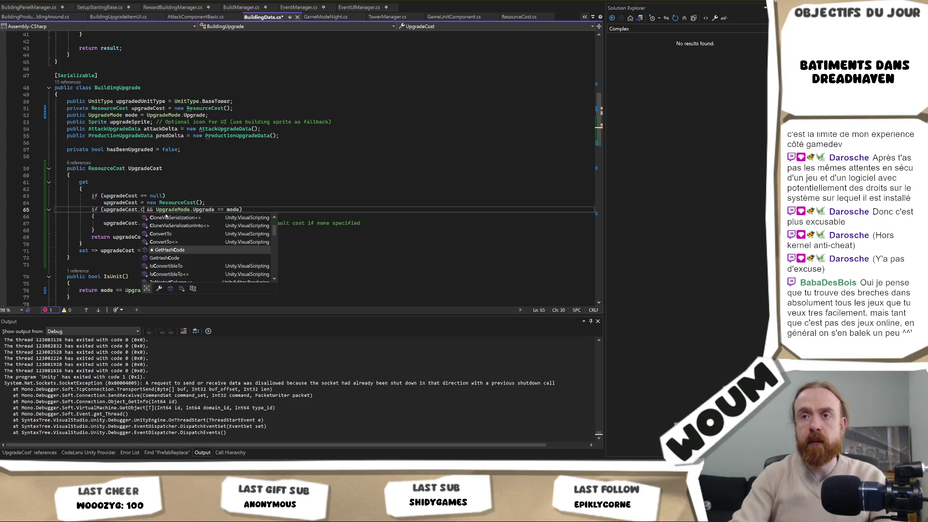
pyautogui.press('BackSpace')
pyautogui.press('BackSpace')
pyautogui.press('BackSpace')
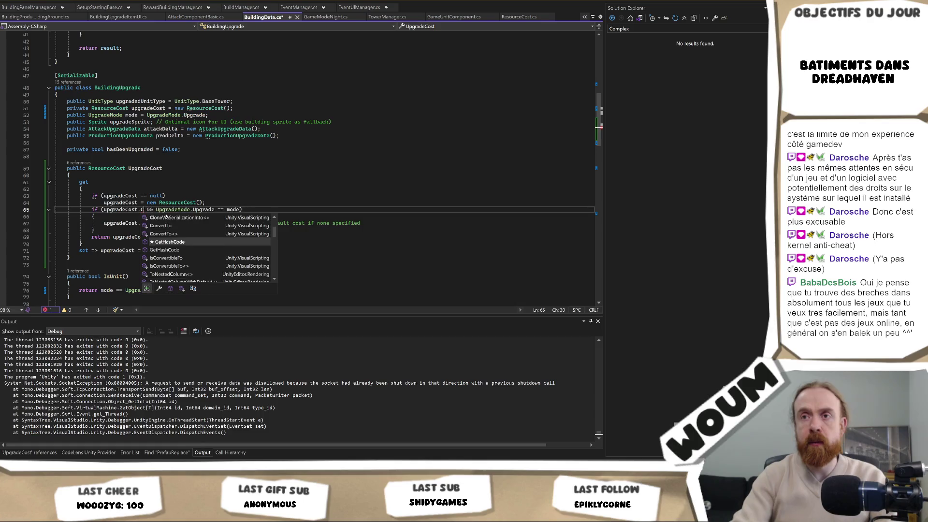
pyautogui.write('.')
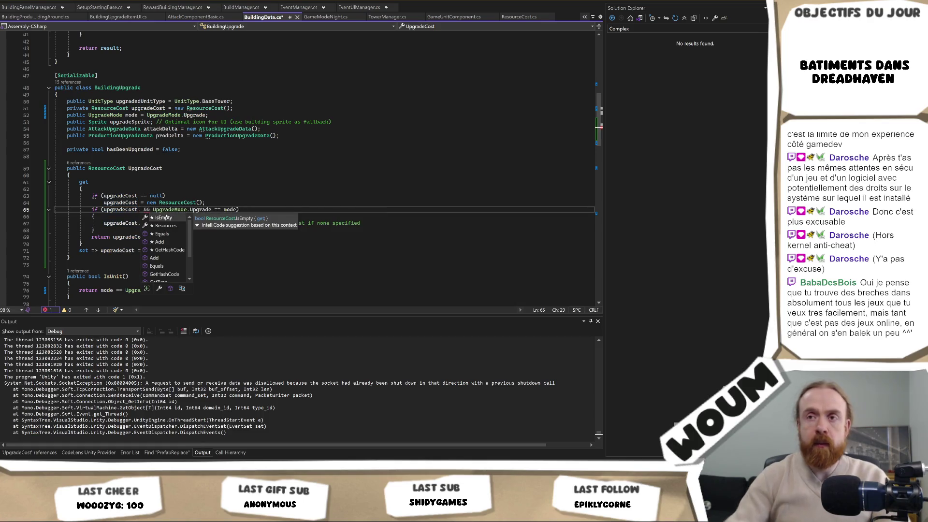
pyautogui.press('Tab')
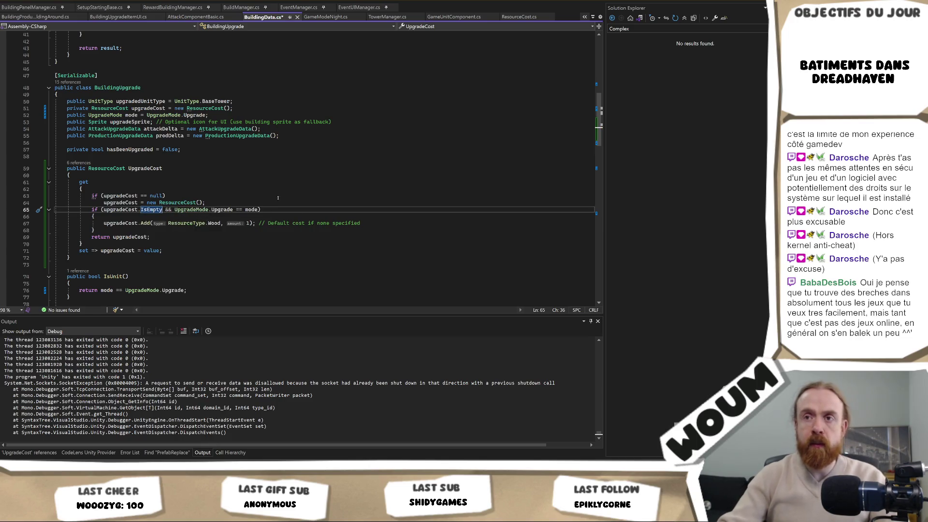
# Look up IsEmpty's definition in ResourceCost.cs, then save BuildingData.cs
pyautogui.press('F12')
pyautogui.scroll(1, 214, 226)
pyautogui.hotkey('ctrl', '-')
pyautogui.click(189, 209)
pyautogui.hotkey('ctrl', 's')
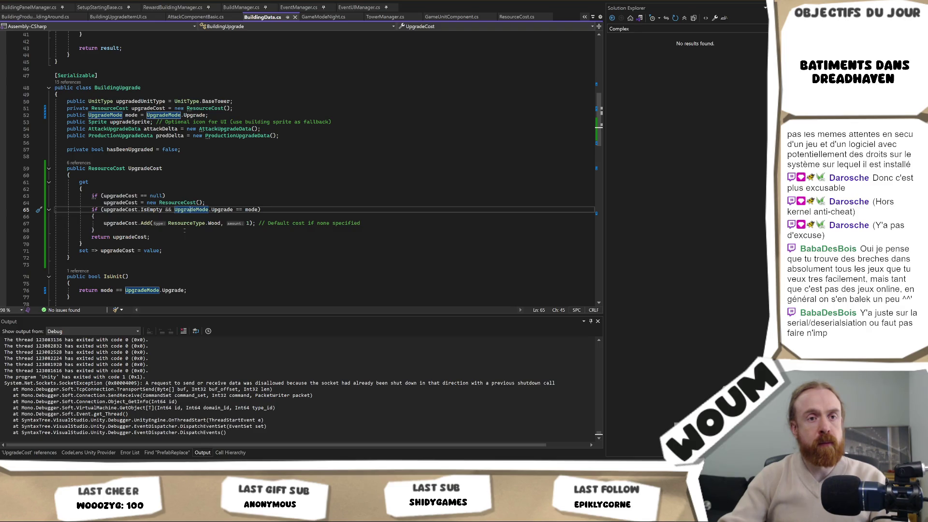
pyautogui.hotkey('alt', 'Tab')
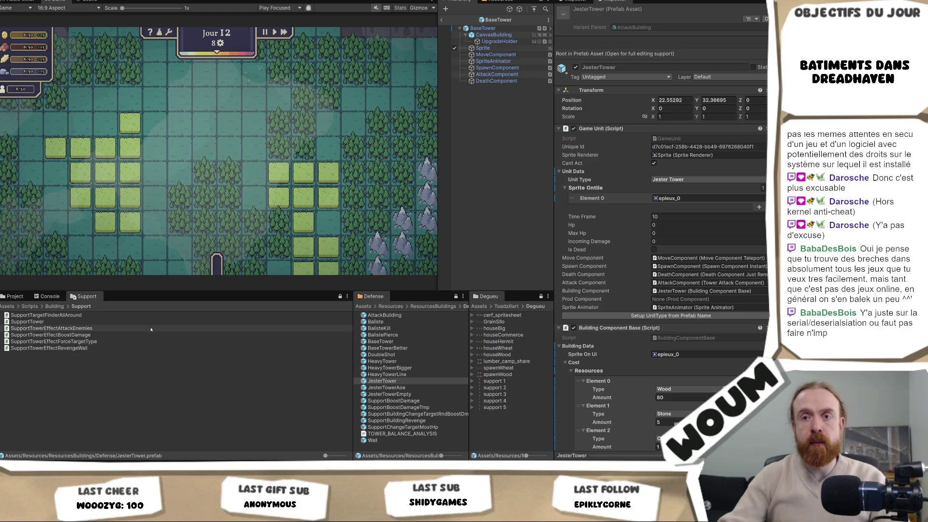
# Start a fresh play session and take the Wind Mill and Sylvan House plan
pyautogui.hotkey('alt', 'Tab')
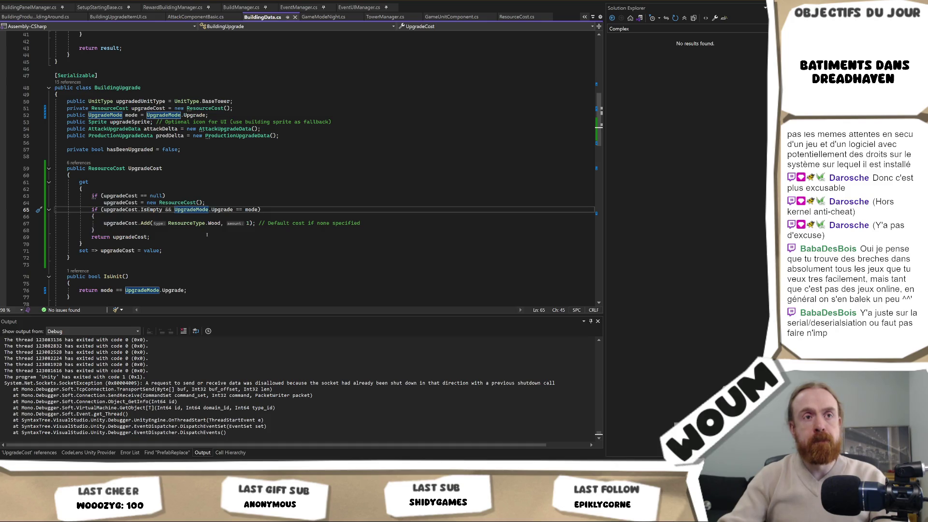
pyautogui.click(207, 236)
pyautogui.hotkey('alt', 'Tab')
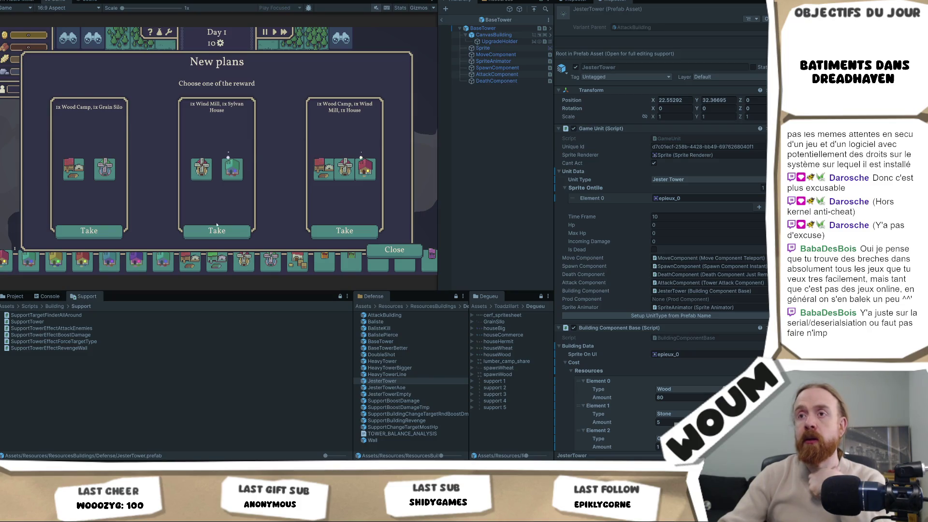
pyautogui.click(210, 231)
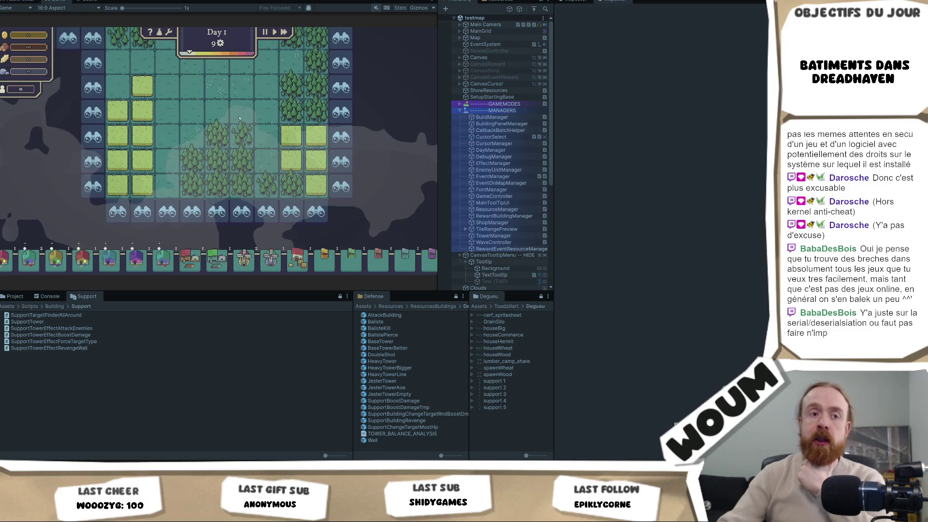
pyautogui.moveTo(213, 102)
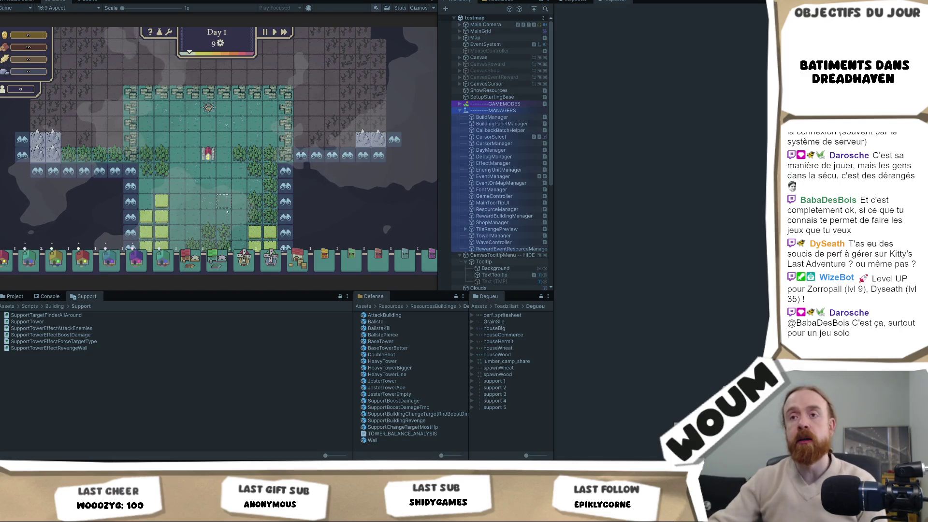
# Pan the map, harvest two forest tiles for wood, and place a windmill on the wheat field
pyautogui.press('a')
pyautogui.press('s')
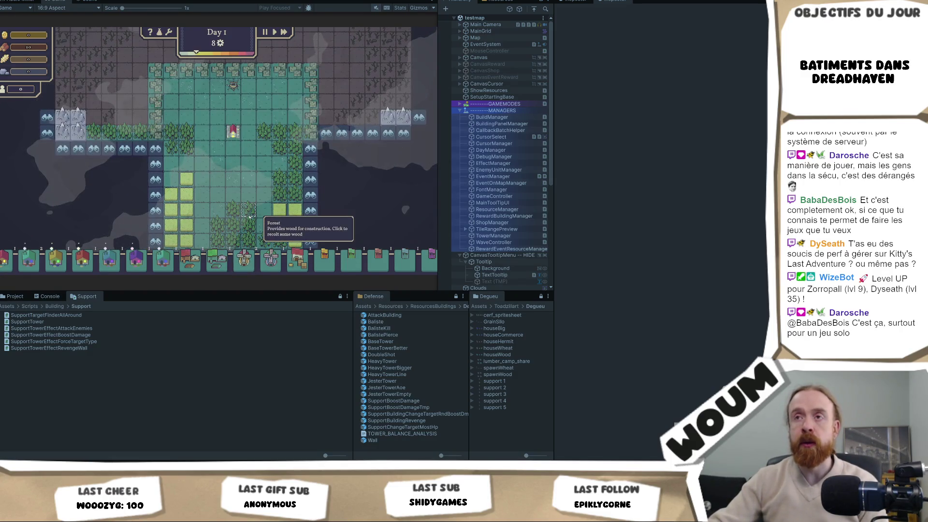
pyautogui.click(248, 217)
pyautogui.click(265, 225)
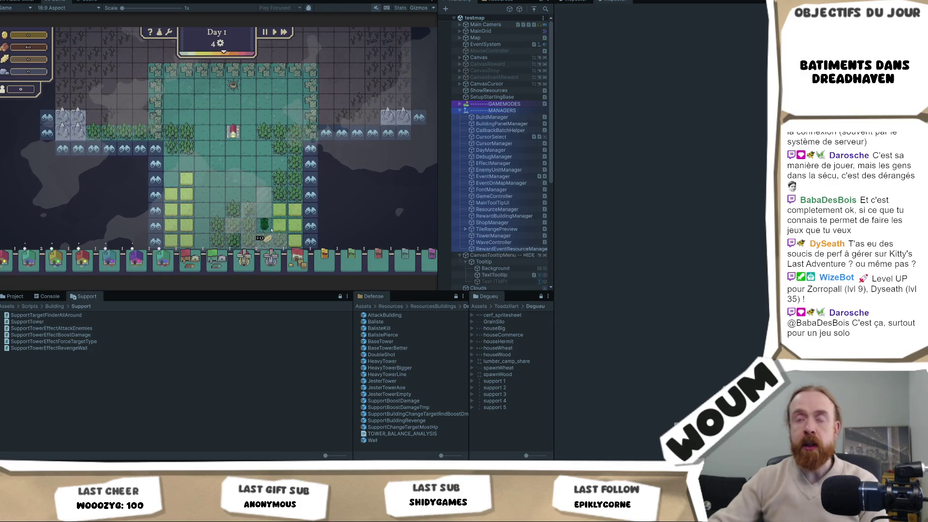
pyautogui.click(270, 258)
pyautogui.click(171, 179)
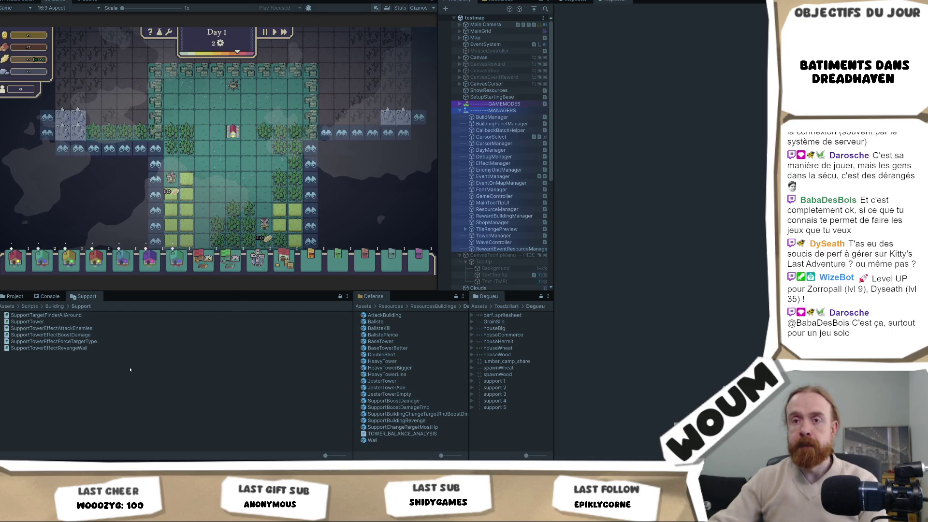
# Reveal the discoverable tile and advance to Day 2, picking the middle plan
pyautogui.moveTo(337, 133)
pyautogui.mouseDown()
pyautogui.moveTo(231, 140)
pyautogui.moveTo(242, 158)
pyautogui.mouseUp()
pyautogui.click(235, 140)
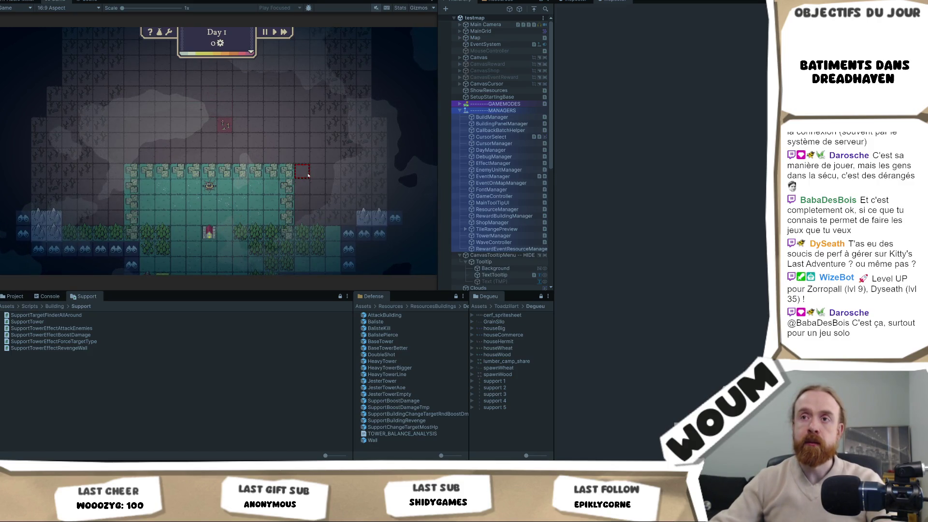
pyautogui.click(215, 230)
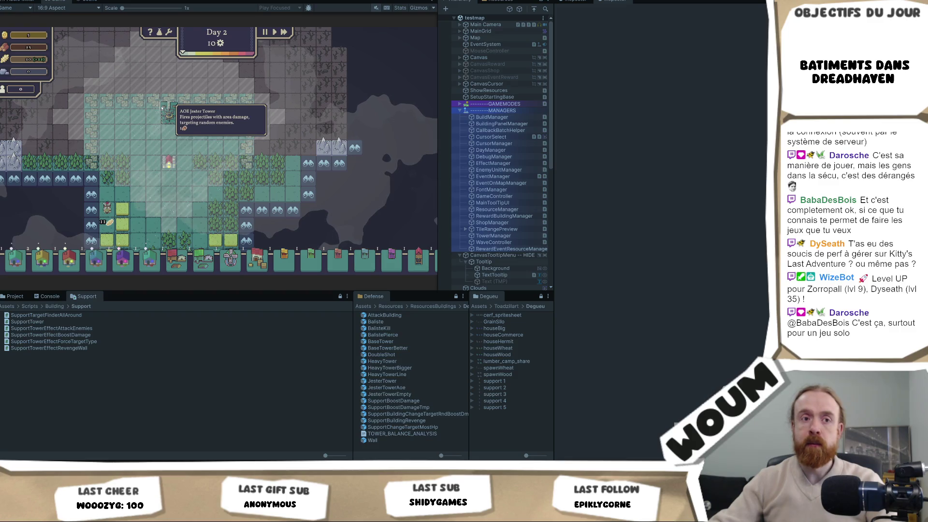
# Toggle the Jester tower between its AOE and Empty variants, then return to BuildingData.cs in Visual Studio
pyautogui.click(164, 106)
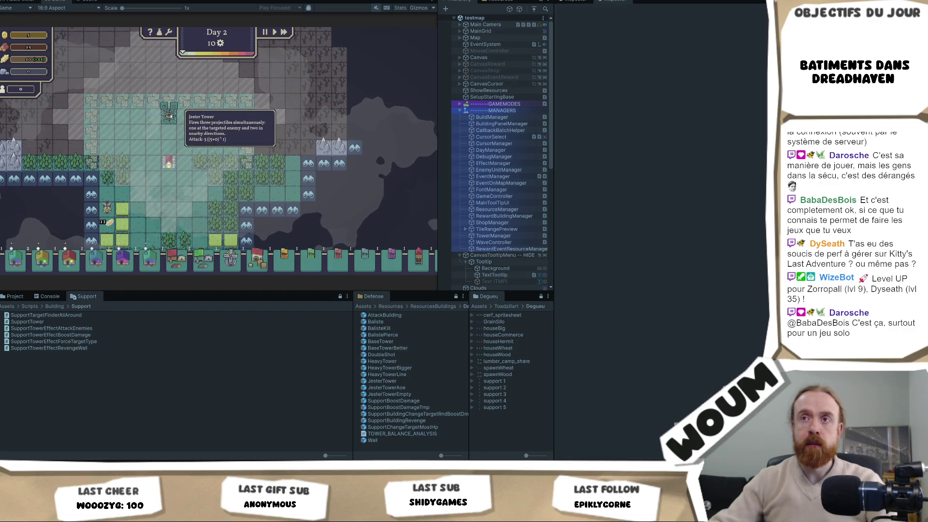
pyautogui.click(167, 106)
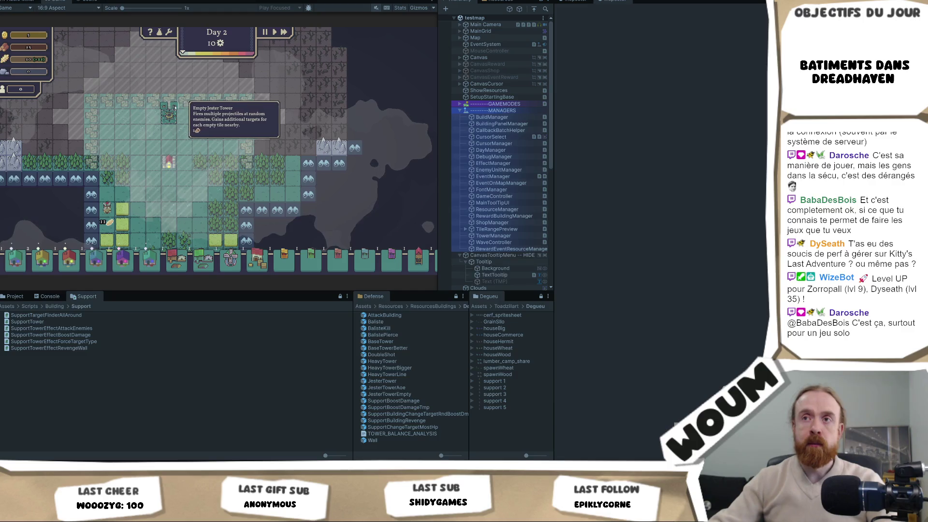
pyautogui.click(166, 106)
pyautogui.click(164, 105)
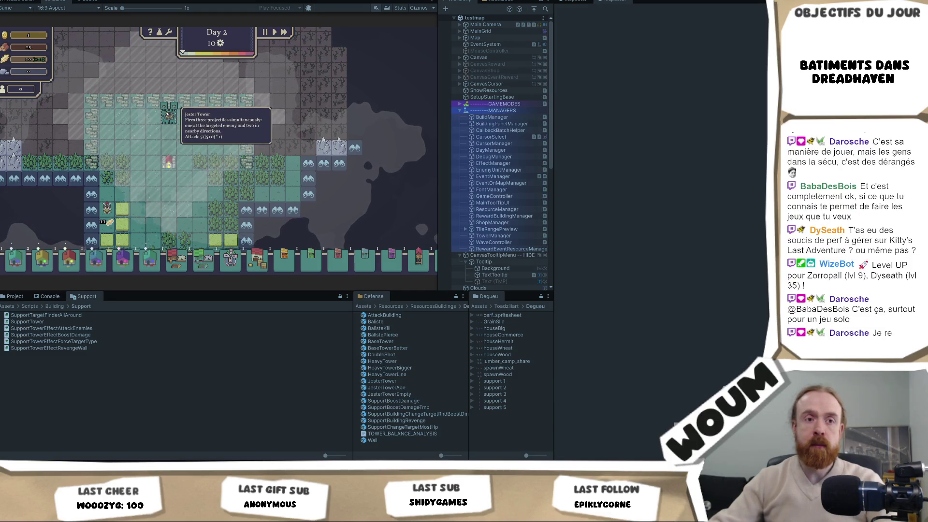
pyautogui.click(165, 105)
pyautogui.click(164, 105)
pyautogui.click(164, 105)
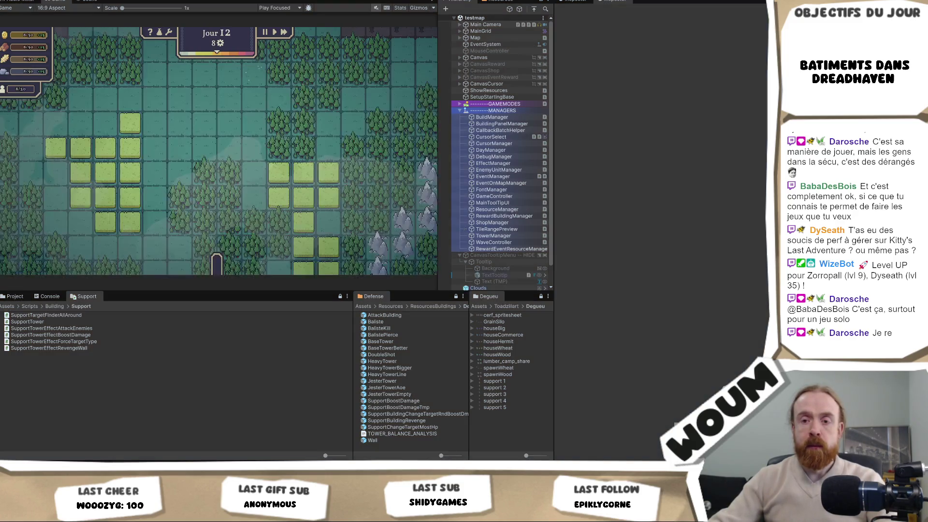
pyautogui.moveTo(64, 464)
pyautogui.hotkey('alt', 'Tab')
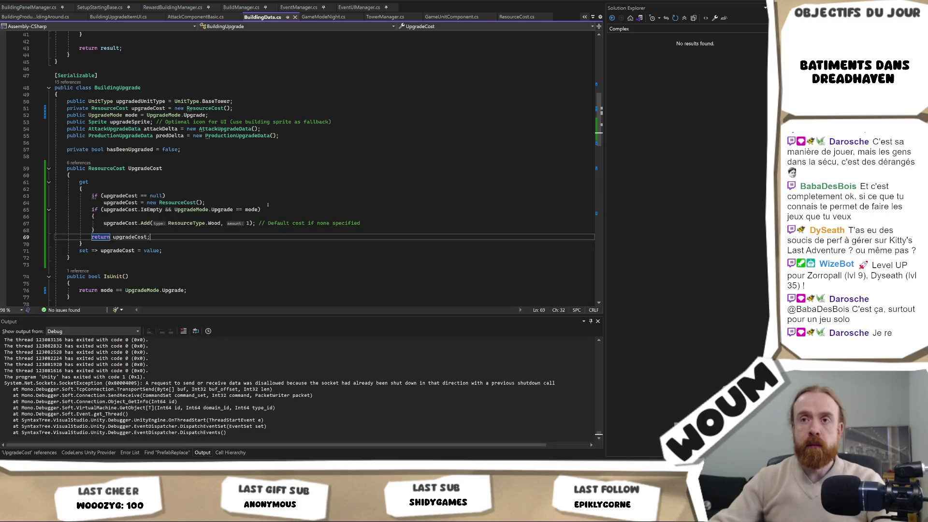
# Change the default Wood amount on line 67 from 1 to 50
pyautogui.click(251, 223)
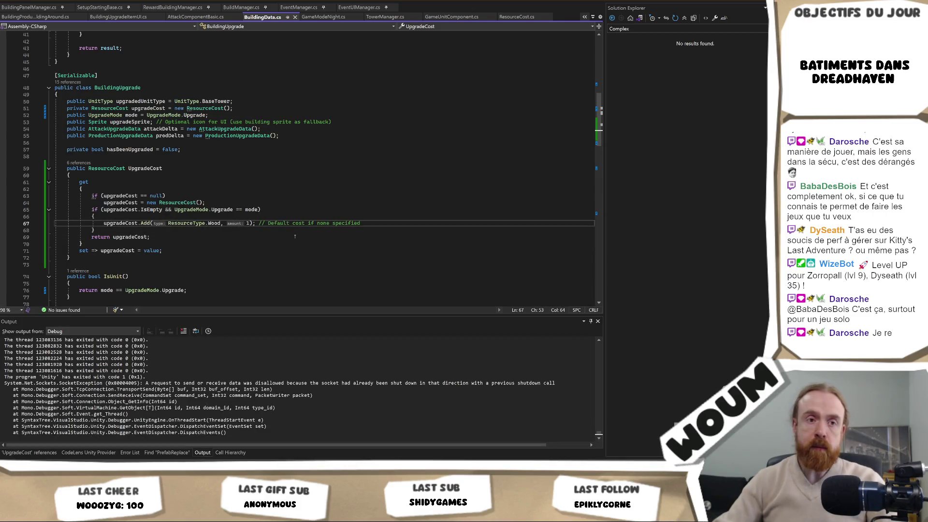
pyautogui.press('BackSpace')
pyautogui.write('25')
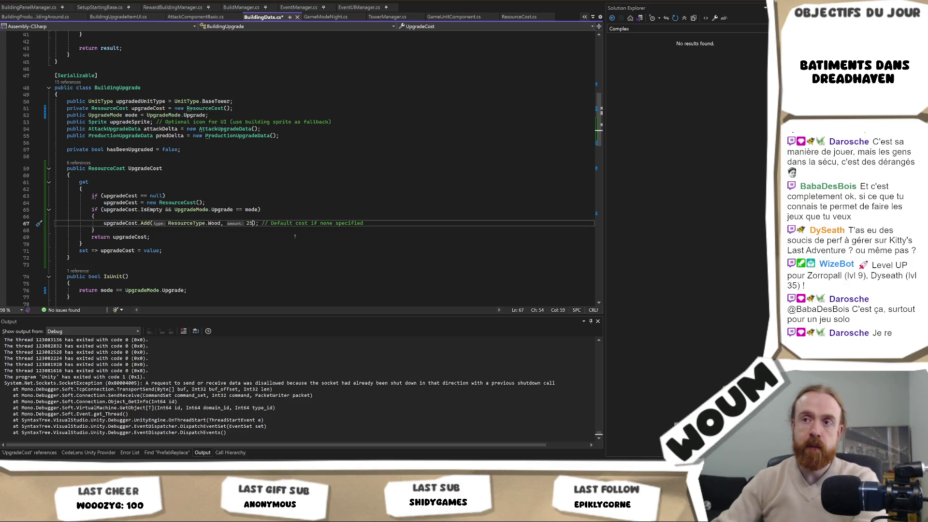
pyautogui.press('BackSpace')
pyautogui.press('BackSpace')
pyautogui.write('50')
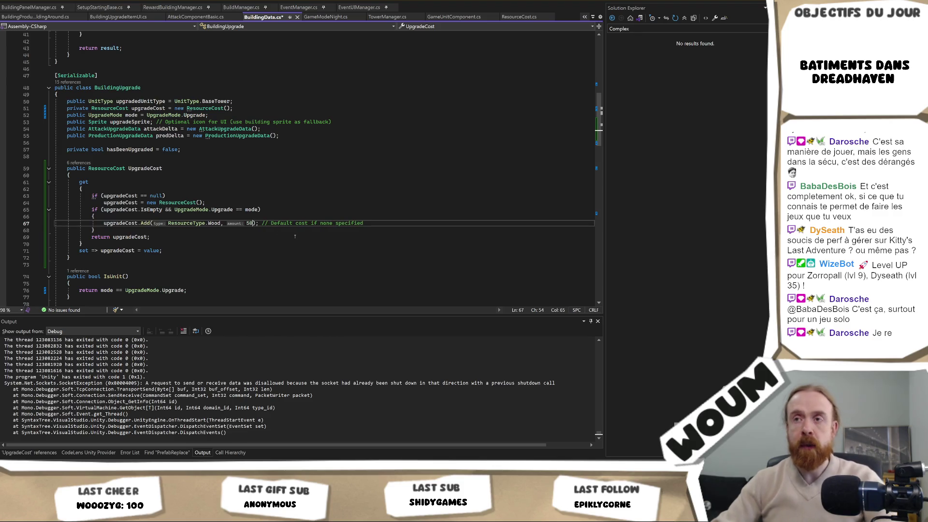
# Duplicate the Wood line into a 50 Gold line and a 5 Stone line, and save
pyautogui.hotkey('ctrl', 'd')
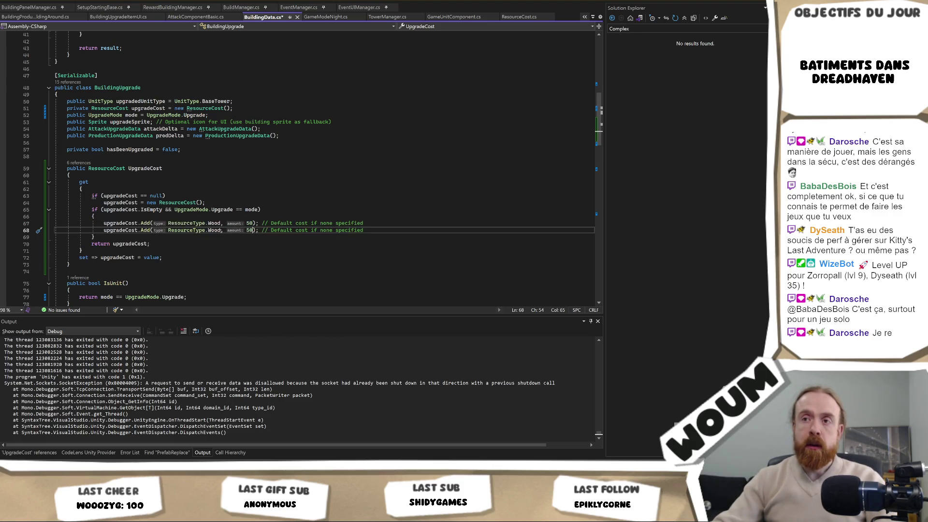
pyautogui.doubleClick(214, 230)
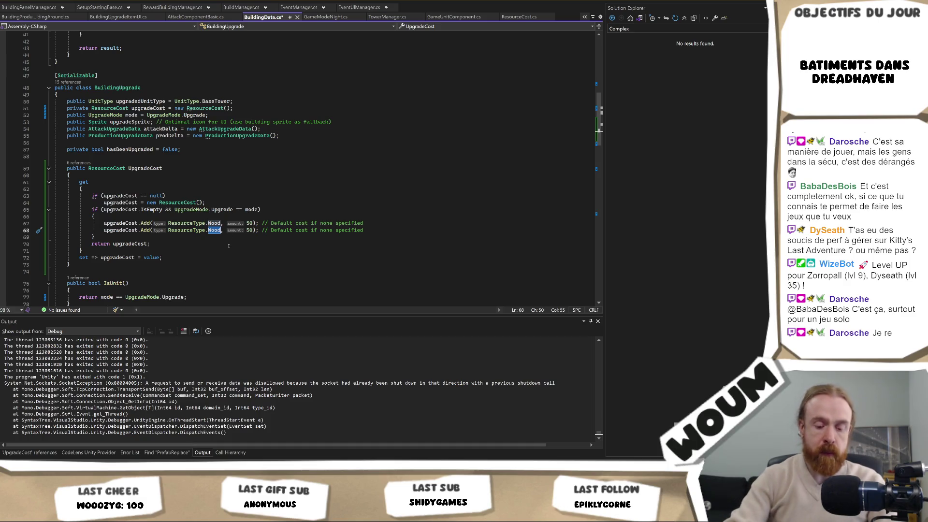
pyautogui.write('G')
pyautogui.press('Tab')
pyautogui.hotkey('ctrl', 'd')
pyautogui.write('S')
pyautogui.press('Tab')
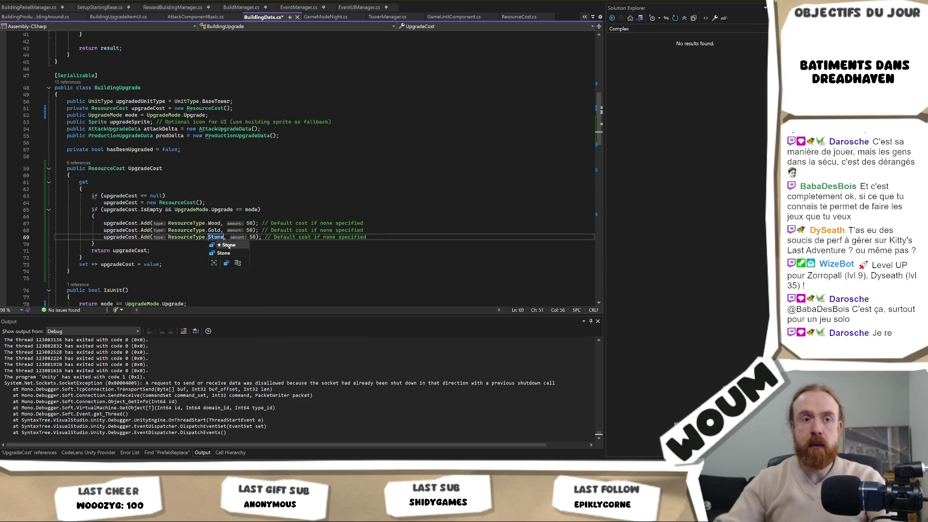
pyautogui.press('Right')
pyautogui.press('Right')
pyautogui.press('Right')
pyautogui.press('BackSpace')
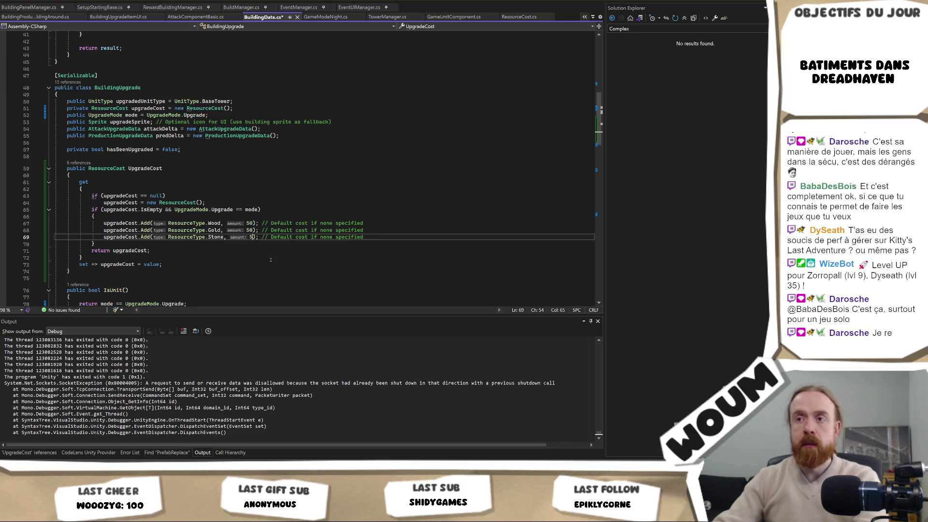
pyautogui.hotkey('ctrl', 's')
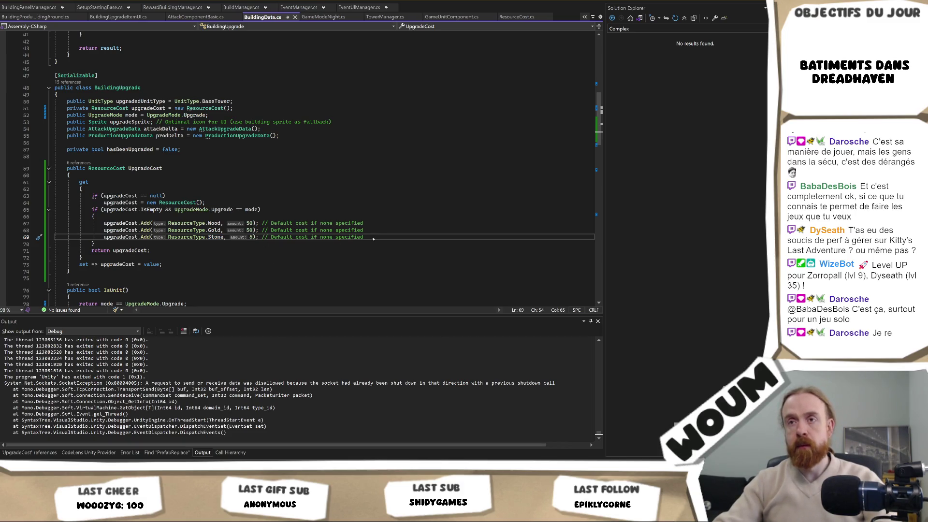
# Move the trailing comment onto its own line above the block, drop the Gold/Stone comments, restore semicolons, and save
pyautogui.moveTo(364, 223); pyautogui.dragTo(261, 223)
pyautogui.hotkey('ctrl', 'c')
pyautogui.press('BackSpace')
pyautogui.click(178, 216)
pyautogui.hotkey('ctrl', 'v')
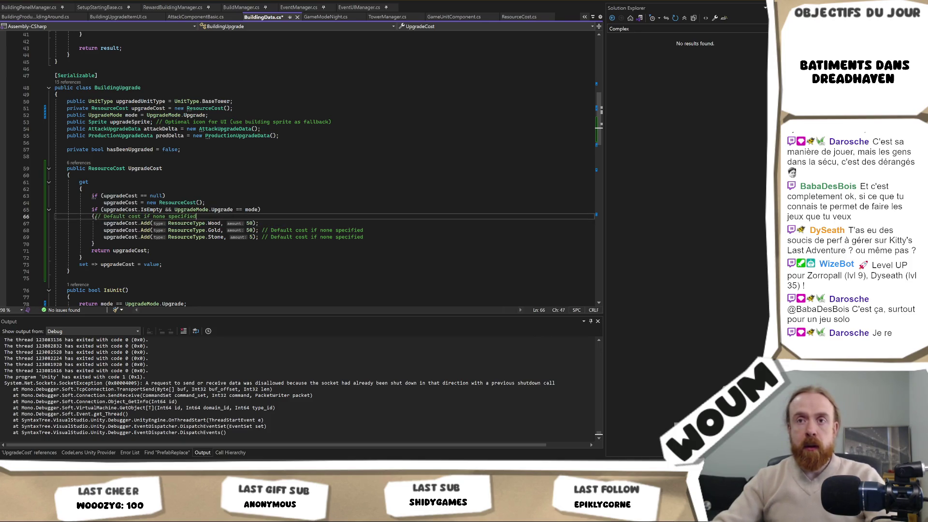
pyautogui.click(95, 216)
pyautogui.press('Return')
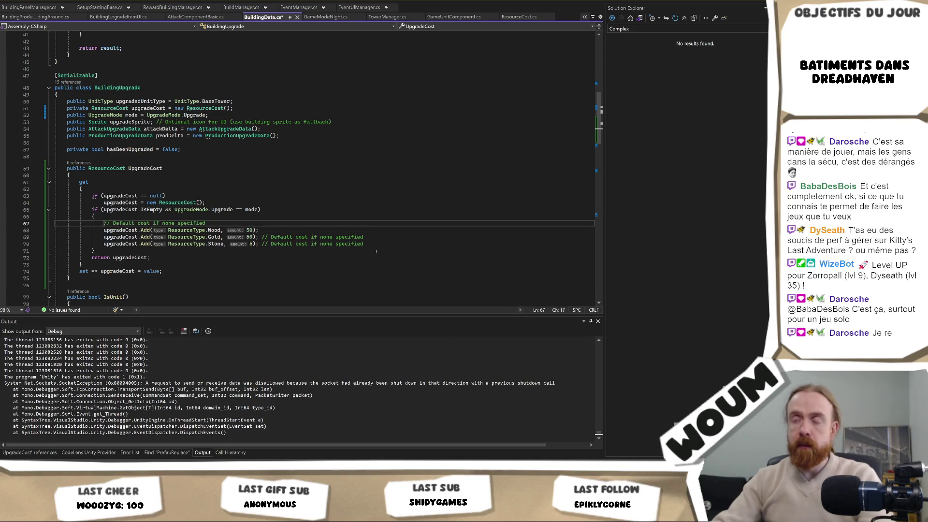
pyautogui.moveTo(366, 244)
pyautogui.mouseDown()
pyautogui.moveTo(227, 237)
pyautogui.moveTo(259, 236)
pyautogui.mouseUp()
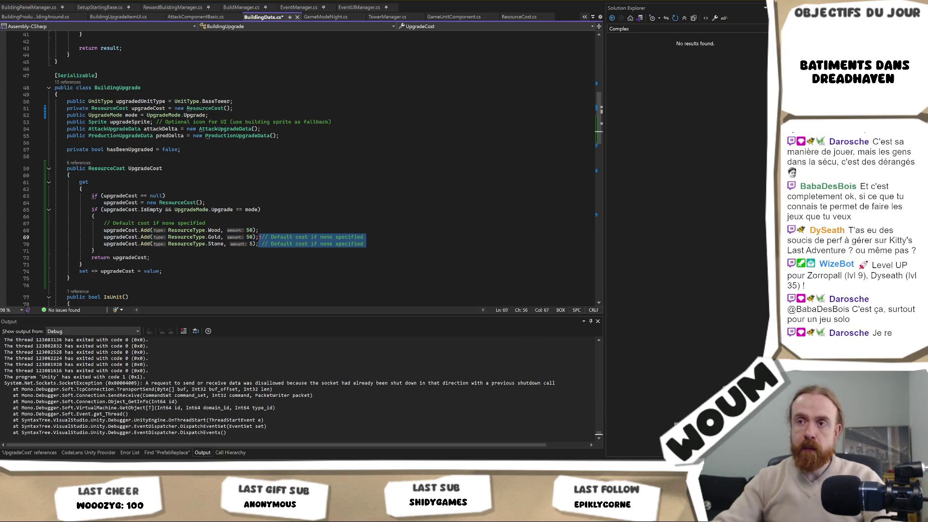
pyautogui.press('BackSpace')
pyautogui.press('BackSpace')
pyautogui.write(';')
pyautogui.hotkey('ctrl', 's')
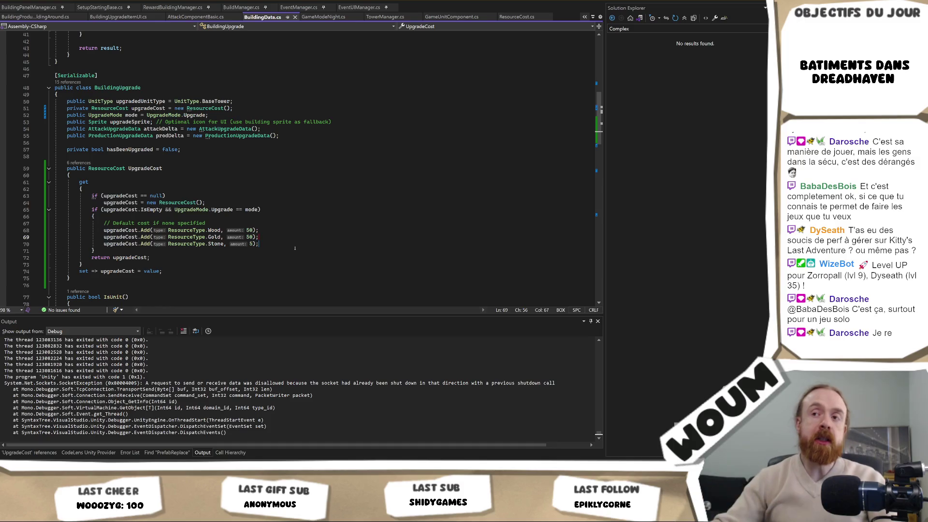
# Walk through the 50 Wood, 50 Gold, 5 Stone default block on lines 66–71, then switch to Unity
pyautogui.click(298, 215)
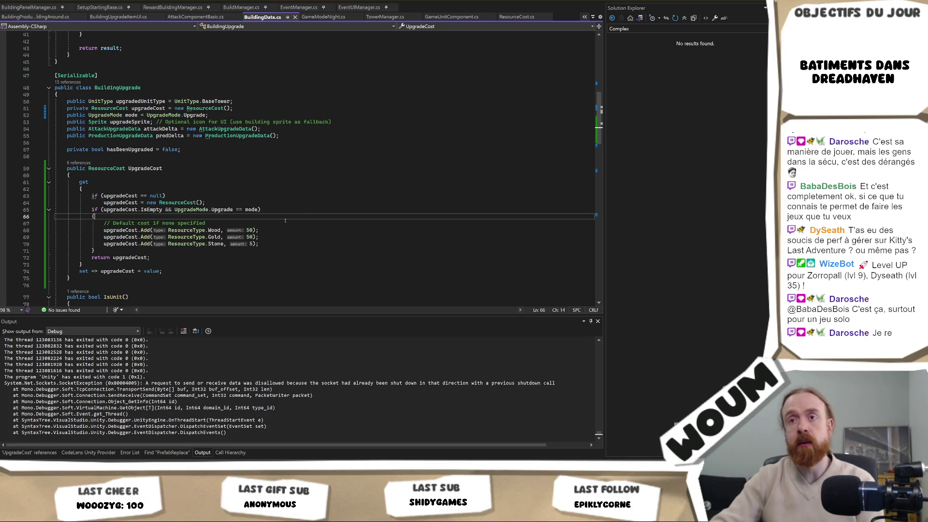
pyautogui.click(287, 238)
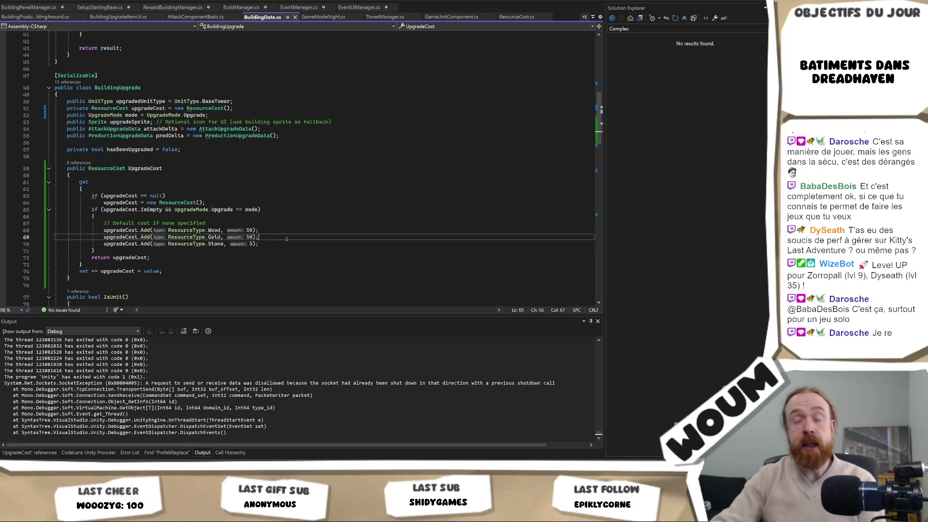
pyautogui.press('Left')
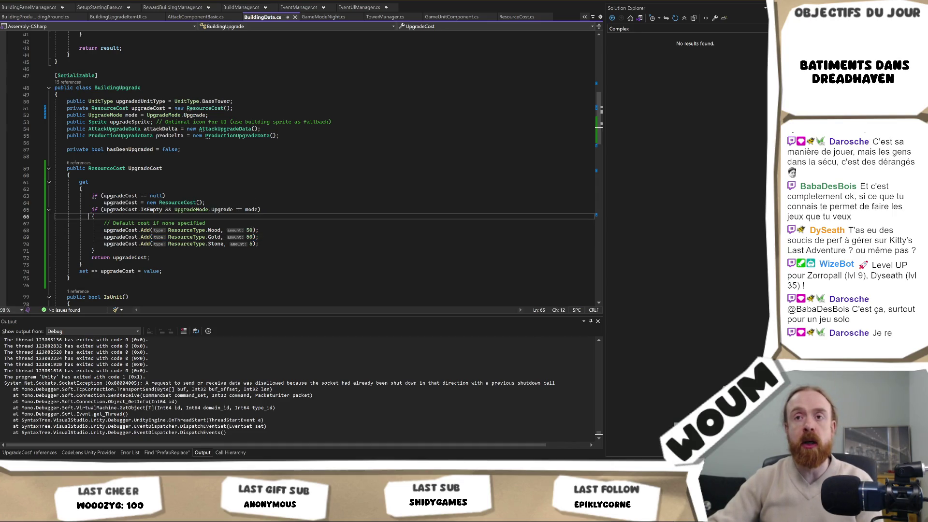
pyautogui.click(95, 244)
pyautogui.click(95, 251)
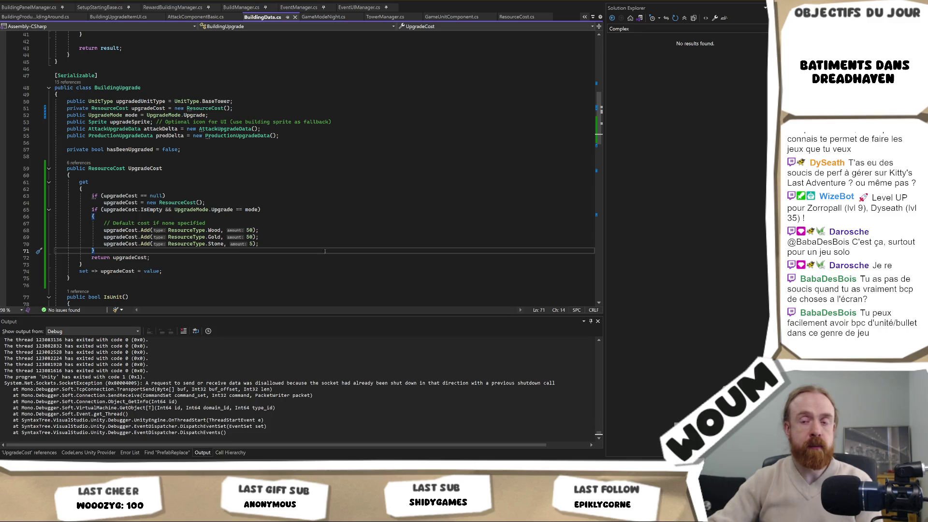
pyautogui.moveTo(101, 466)
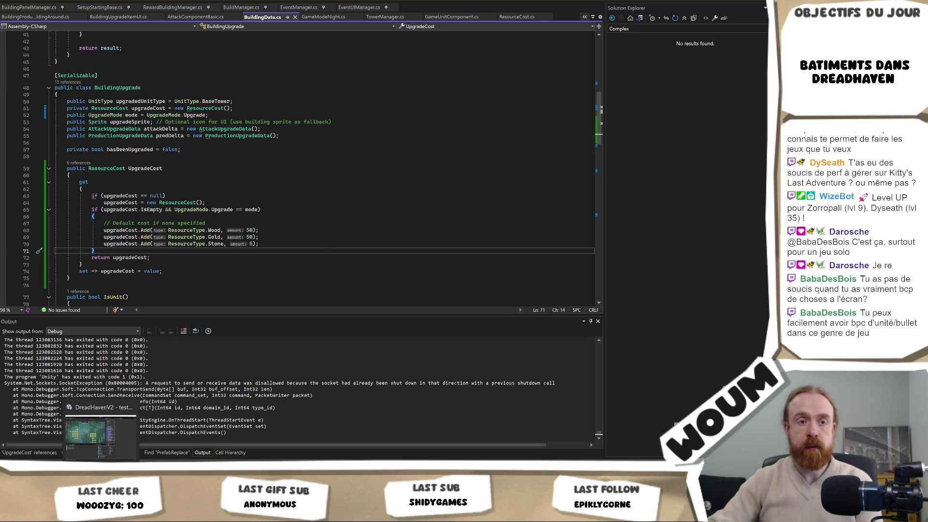
pyautogui.click(100, 435)
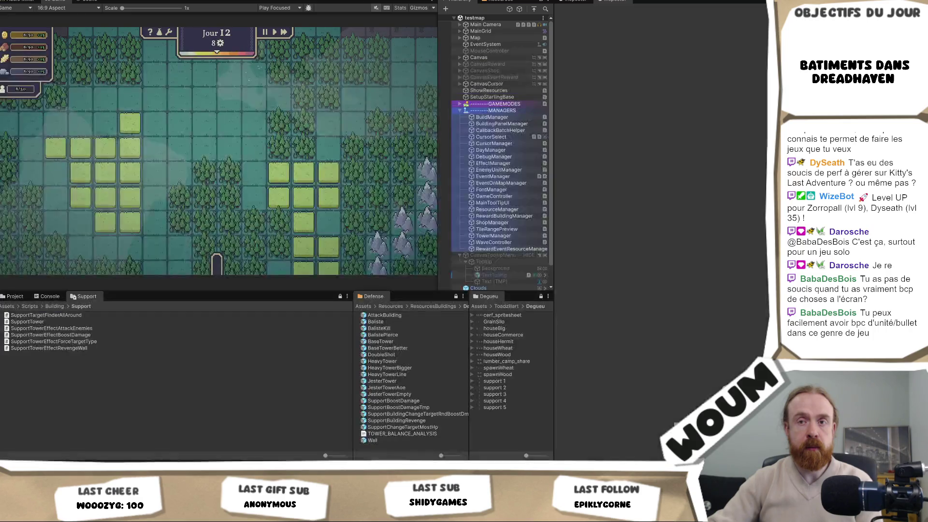
# Switch from Unity back to Visual Studio showing BuildingData.cs
pyautogui.hotkey('alt', 'Tab')
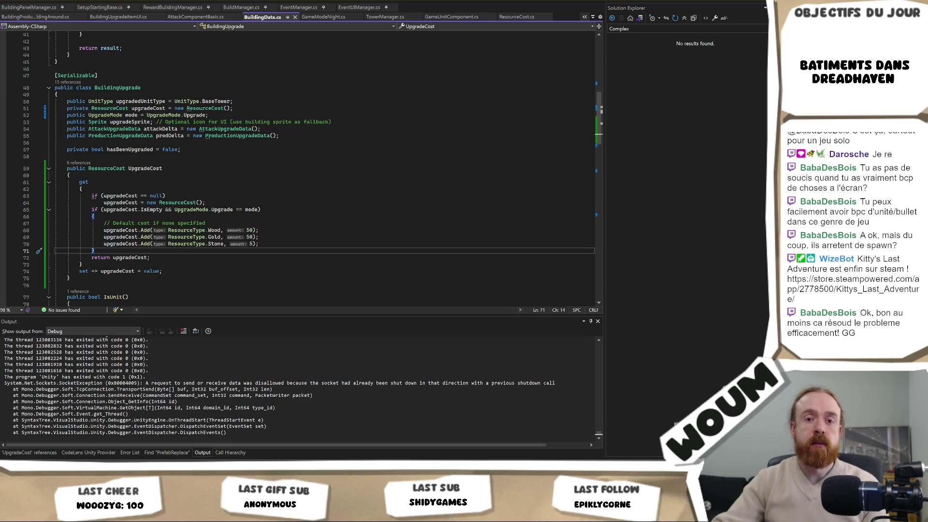
# Switch from Visual Studio back to the Unity editor showing the Day 12 game
pyautogui.hotkey('alt', 'Tab')
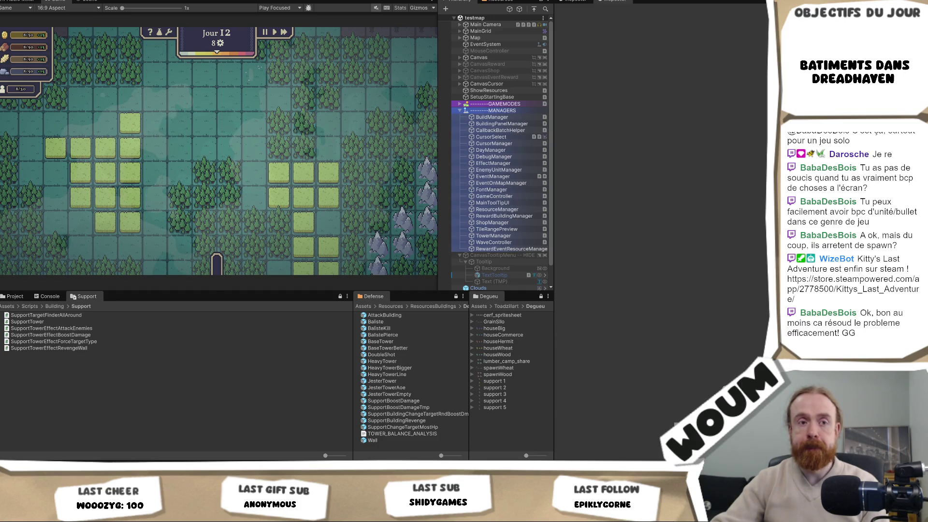
# On a fresh Day 1 run, take a New plans reward and place the AOE Jester Tower, then return to the Wood amount in code
pyautogui.moveTo(82, 512)
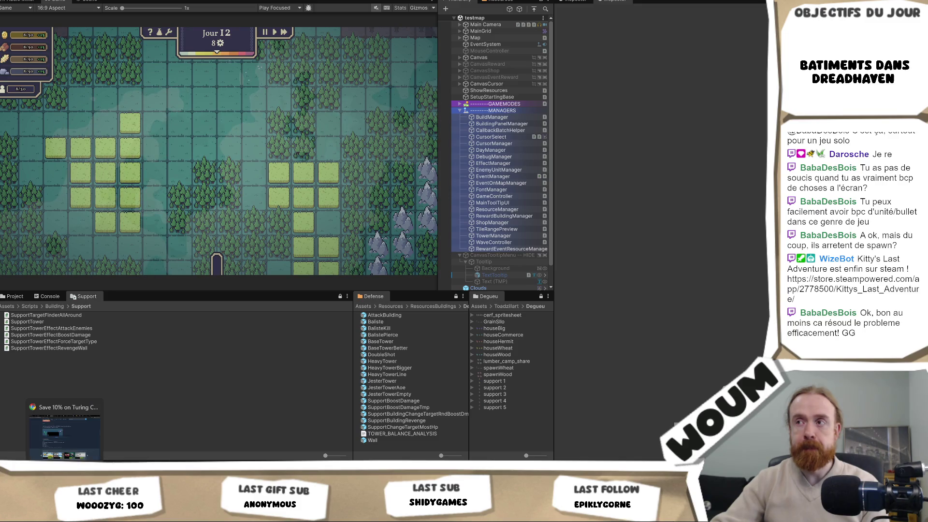
pyautogui.click(53, 512)
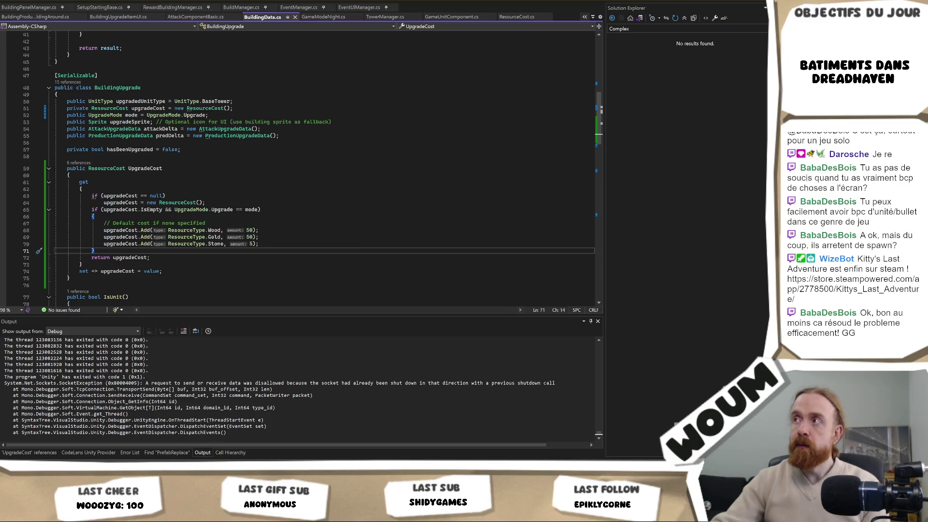
pyautogui.hotkey('alt', 'Tab')
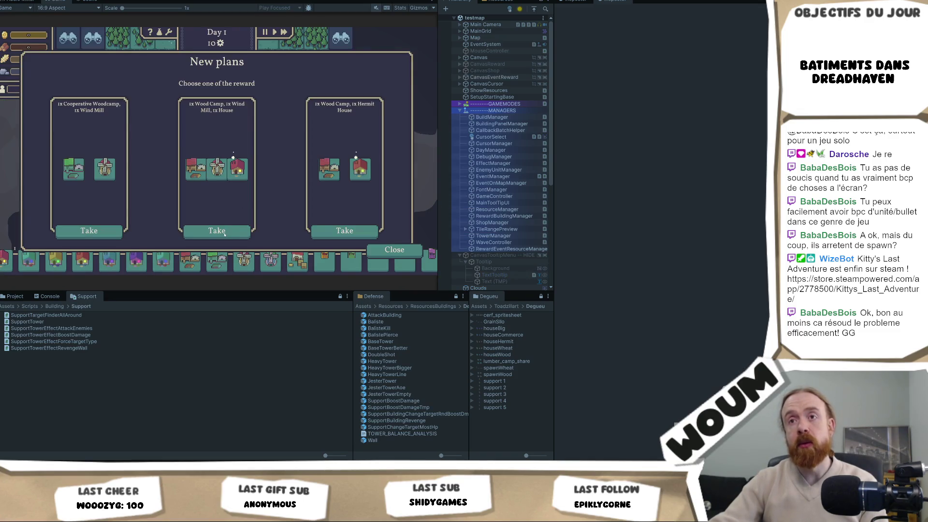
pyautogui.click(238, 230)
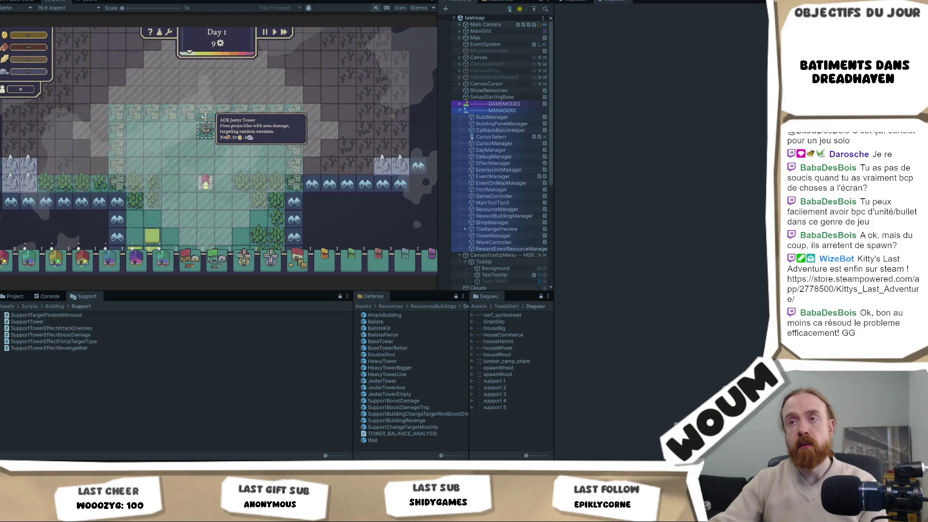
pyautogui.click(205, 128)
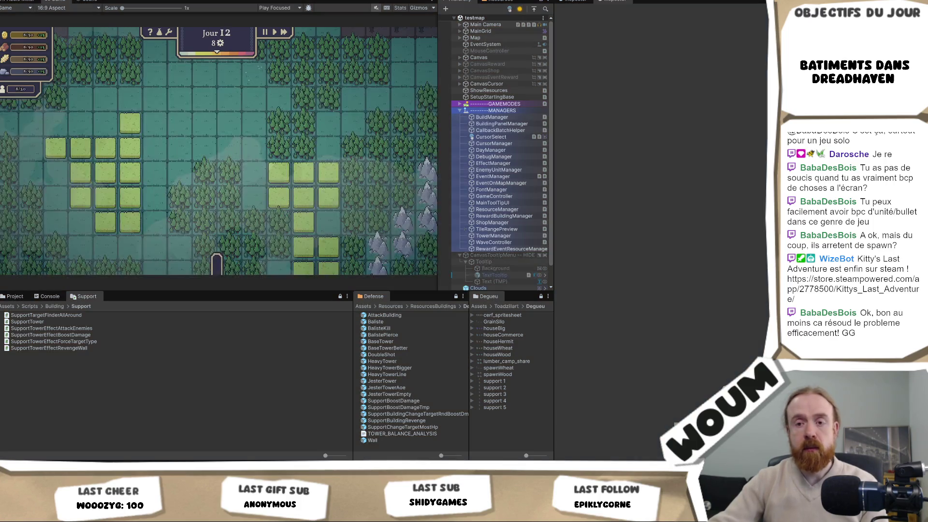
pyautogui.hotkey('alt', 'Tab')
pyautogui.click(247, 230)
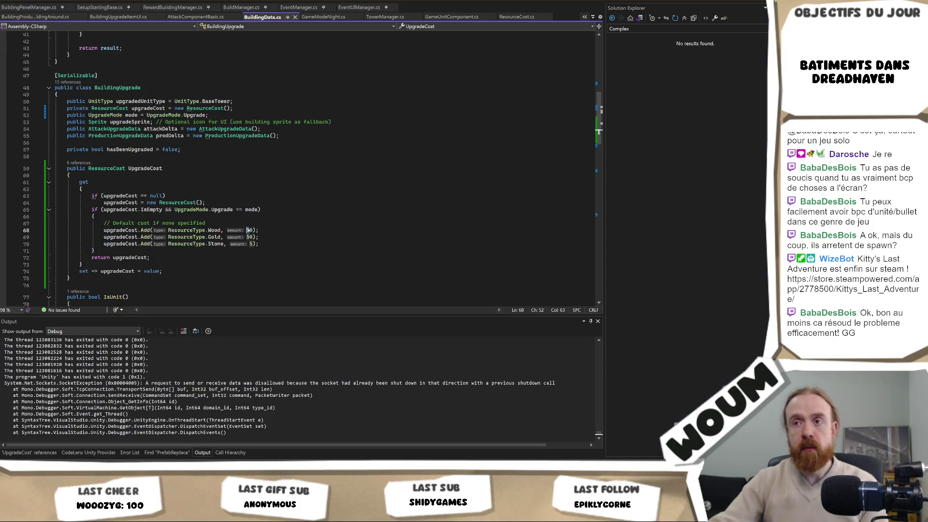
# Raise the default Wood and Gold amounts from 50 to 100, save, and go back to Unity to test
pyautogui.press('Delete')
pyautogui.press('Delete')
pyautogui.write('100')
pyautogui.press('Down')
pyautogui.press('BackSpace')
pyautogui.press('BackSpace')
pyautogui.write('100')
pyautogui.hotkey('ctrl', 's')
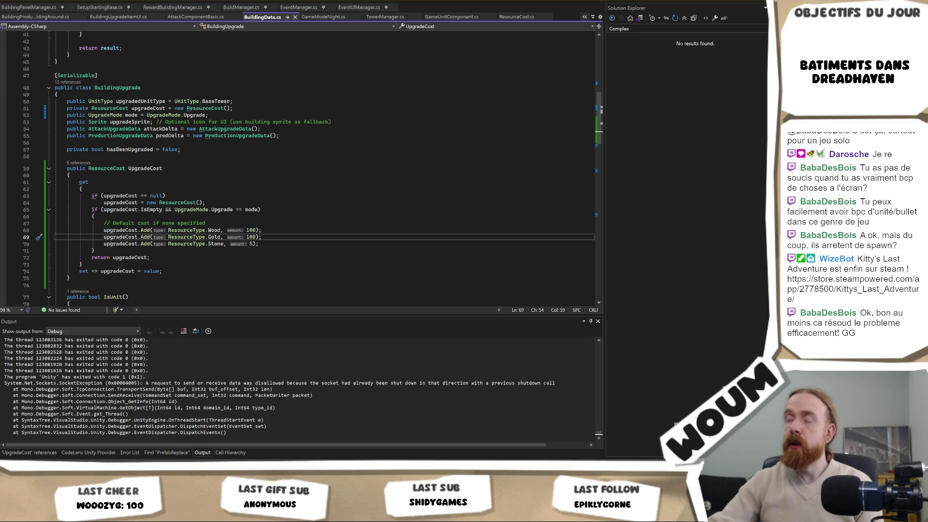
pyautogui.hotkey('alt', 'Tab')
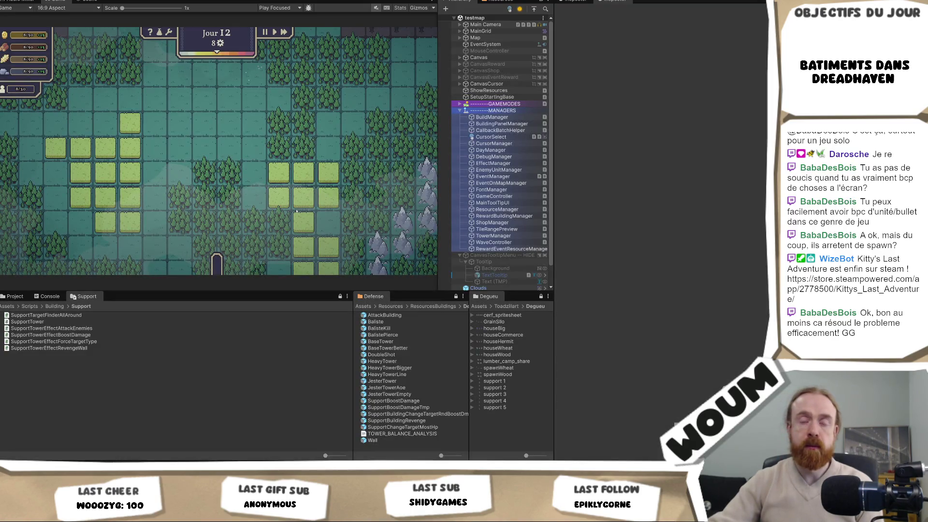